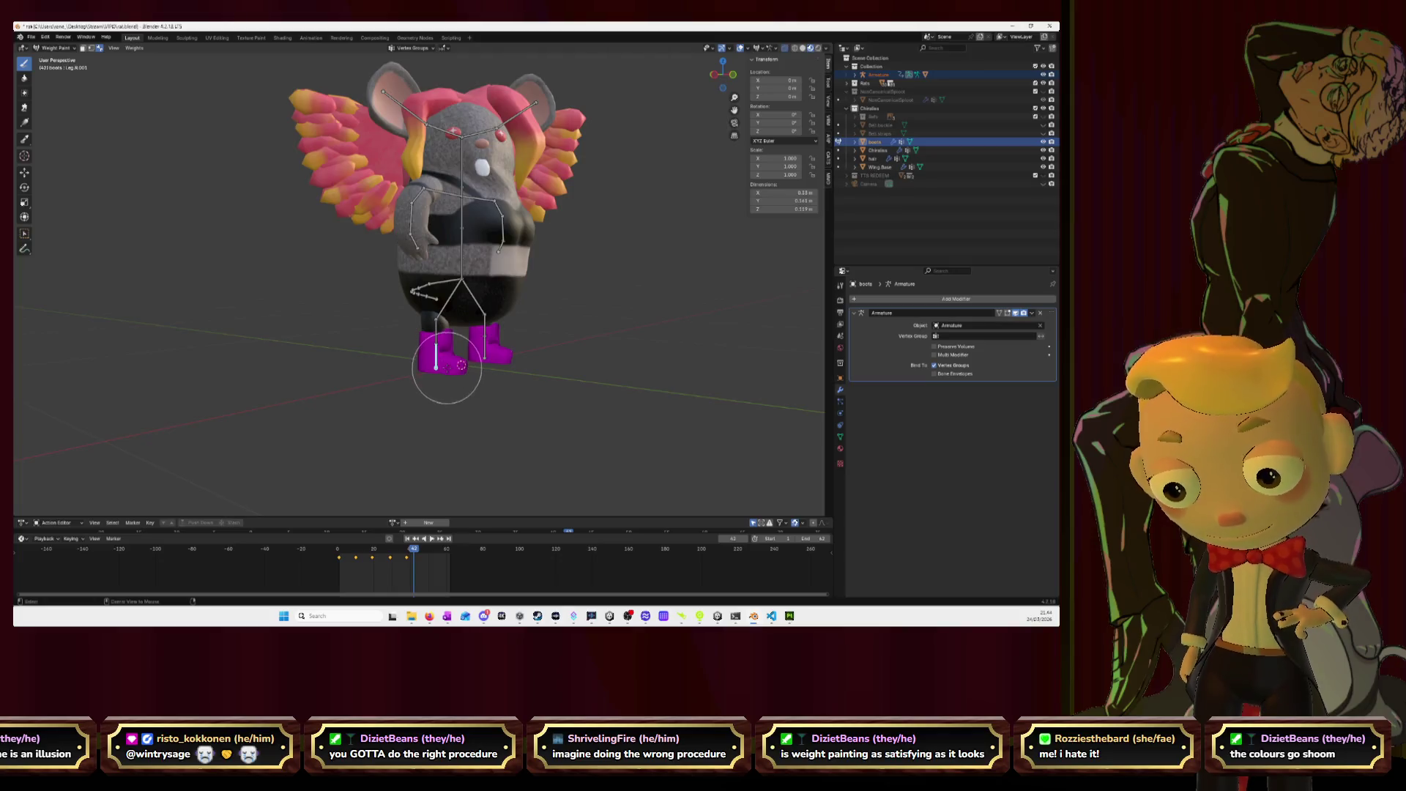
- Paint the left boot, including its green top, solid red at full weight for its lower-leg bone
scroll(437, 358, "up", 3)
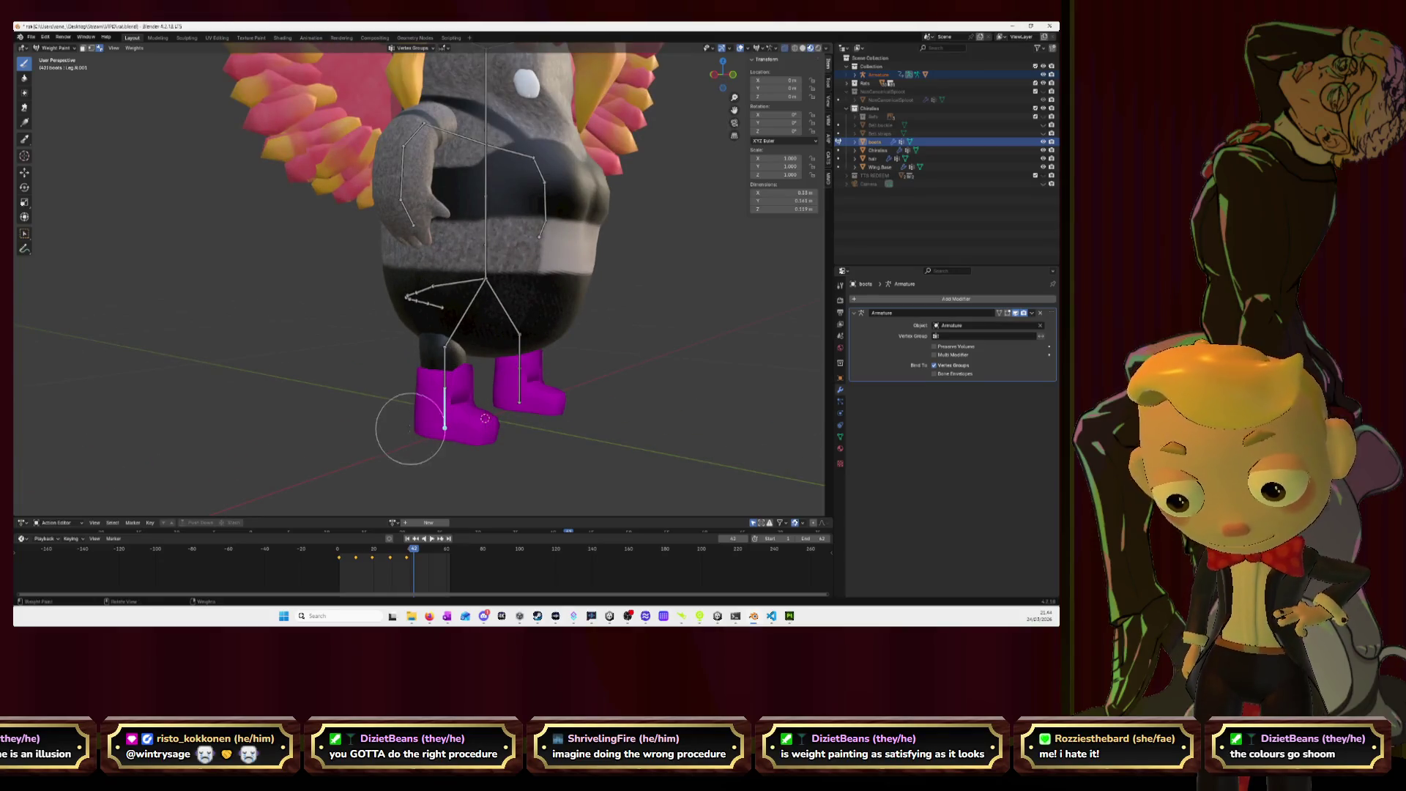
left_click(449, 421)
mouse_move(425, 428)
left_mouse_down()
mouse_move(454, 428)
mouse_move(436, 381)
mouse_move(477, 385)
left_mouse_up()
key("KP_1")
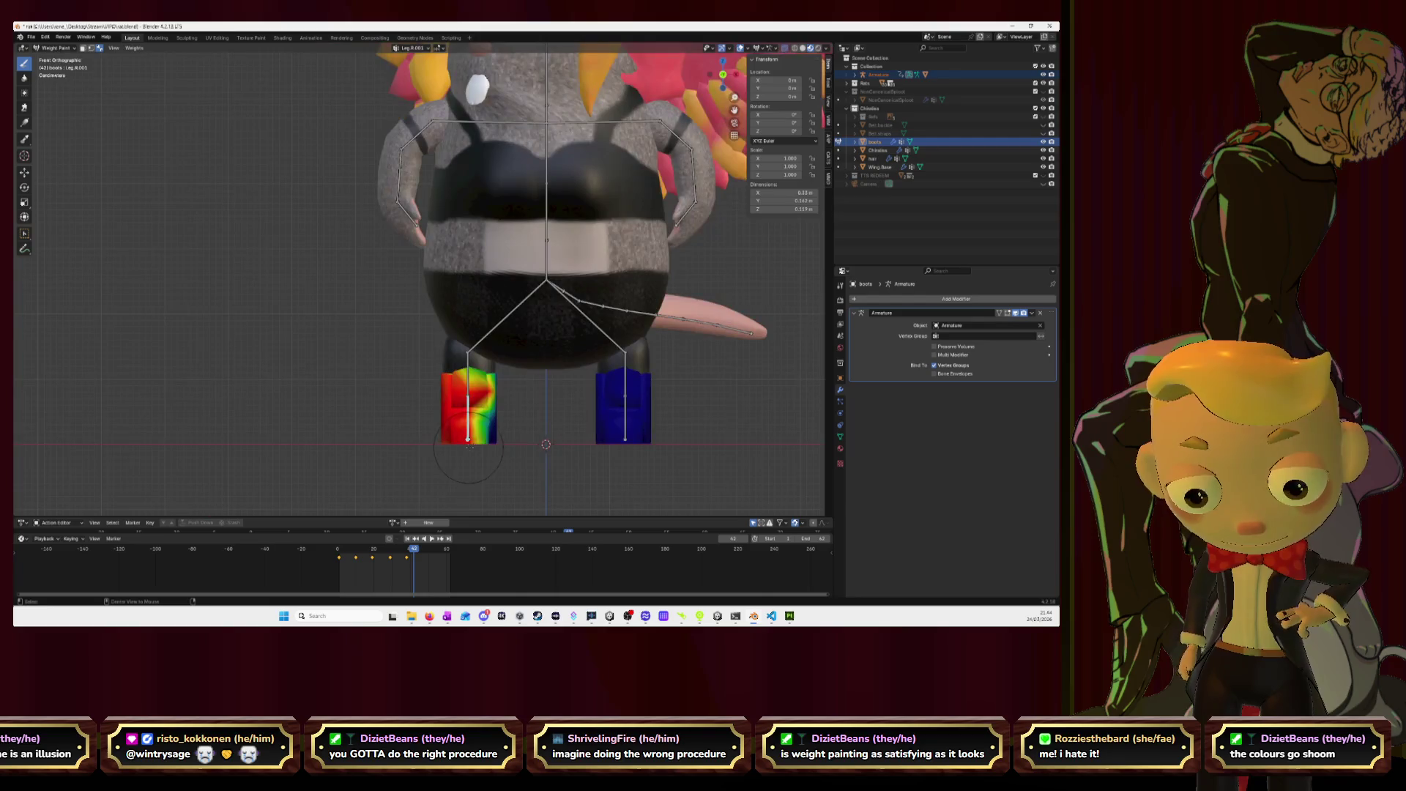
left_click_drag(487, 417, 491, 392)
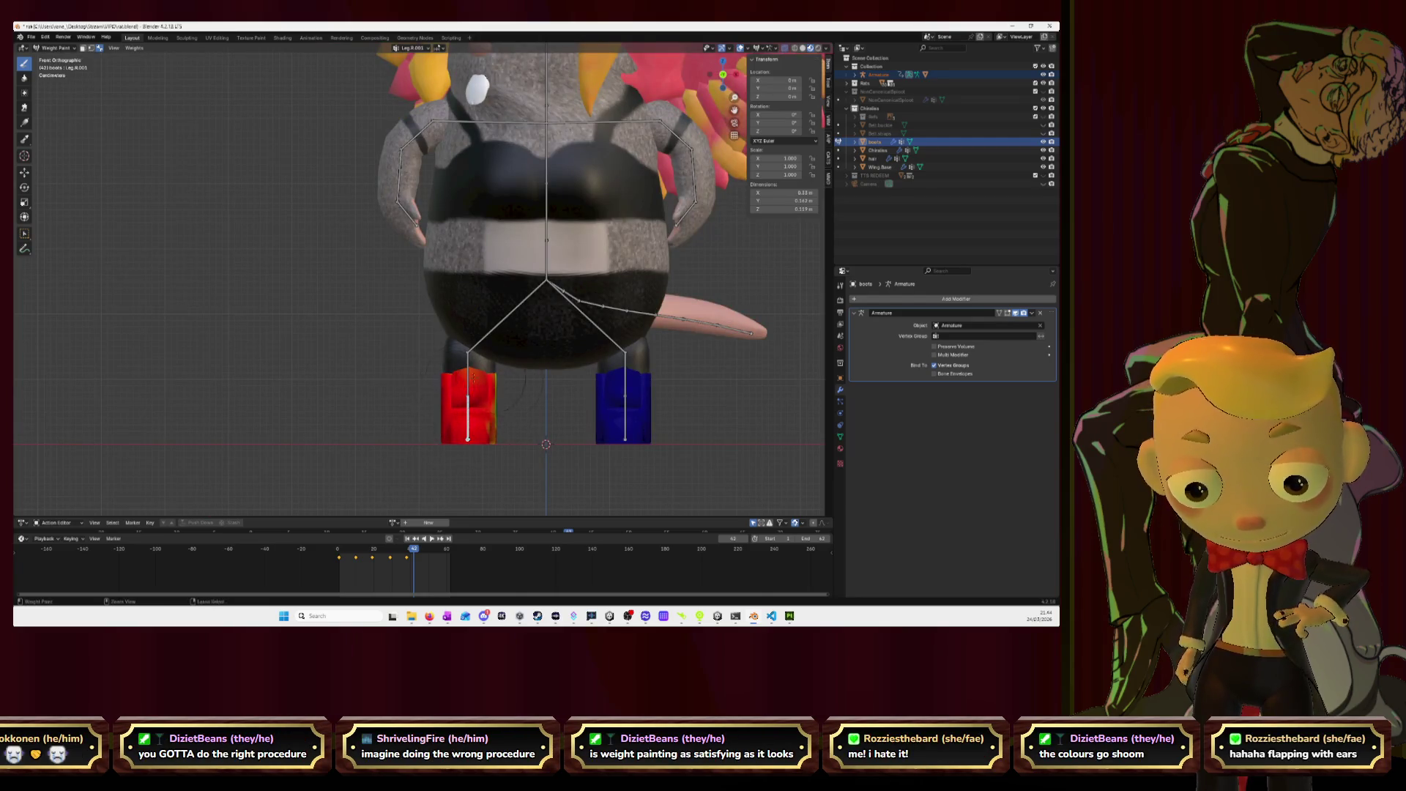
mouse_move(569, 427)
left_mouse_down()
mouse_move(415, 425)
mouse_move(345, 308)
mouse_move(352, 323)
mouse_move(399, 260)
mouse_move(410, 430)
mouse_move(523, 416)
left_mouse_up()
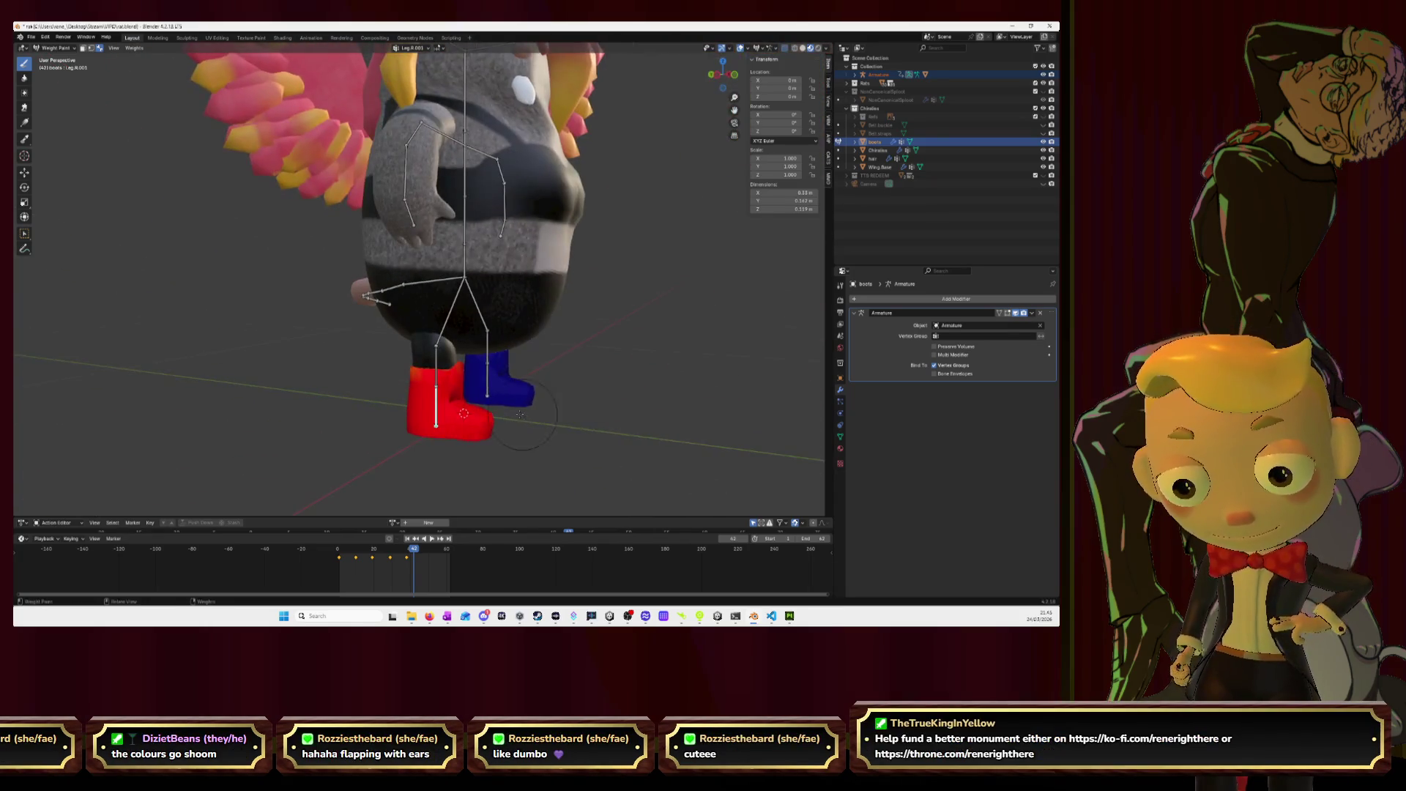
left_click_drag(608, 412, 533, 404)
- Preview the wing-flap animation, then select the Leg.L.001 bone's weights
key("space")
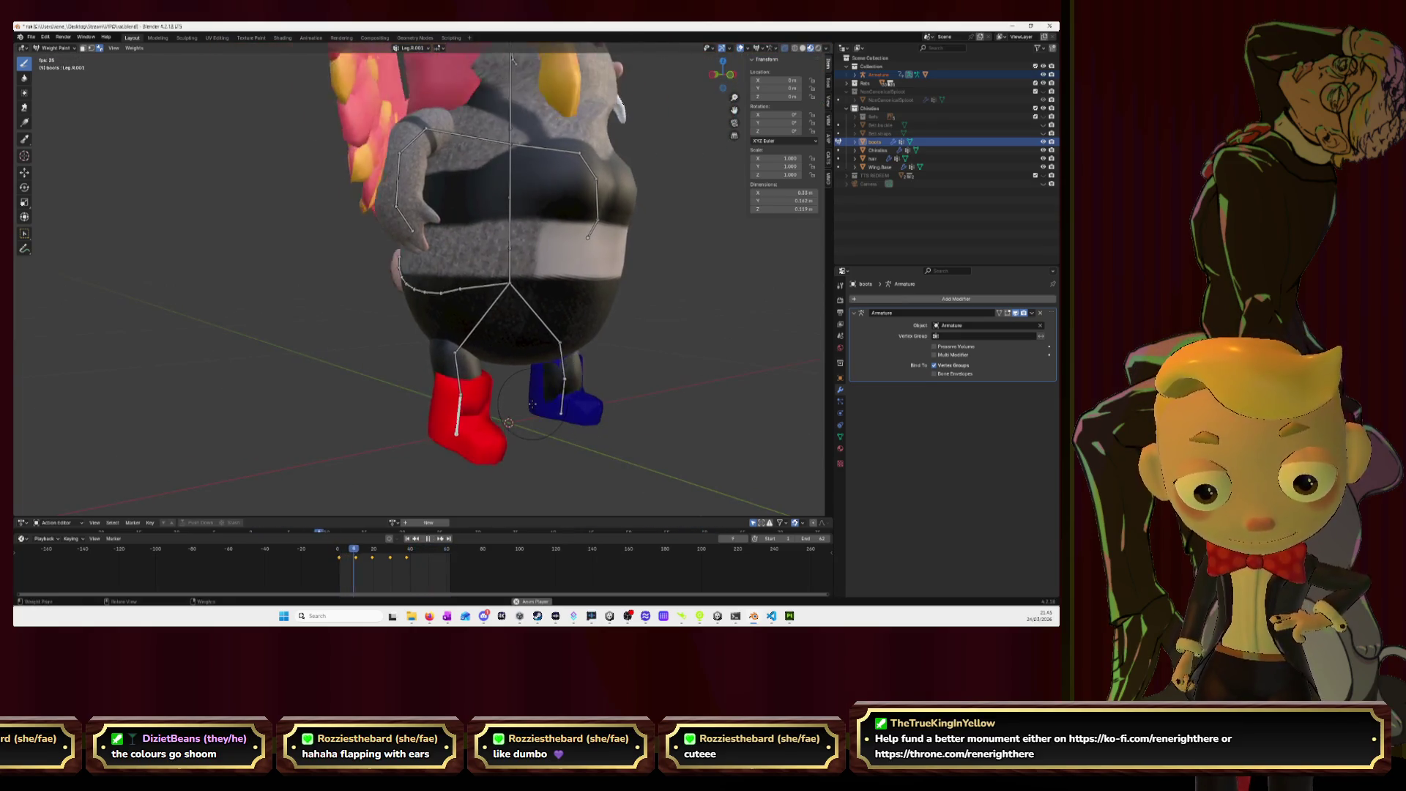
key("space")
mouse_move(533, 404)
left_mouse_down()
mouse_move(630, 428)
mouse_move(649, 418)
mouse_move(579, 446)
left_mouse_up()
left_click(648, 436, "ctrl")
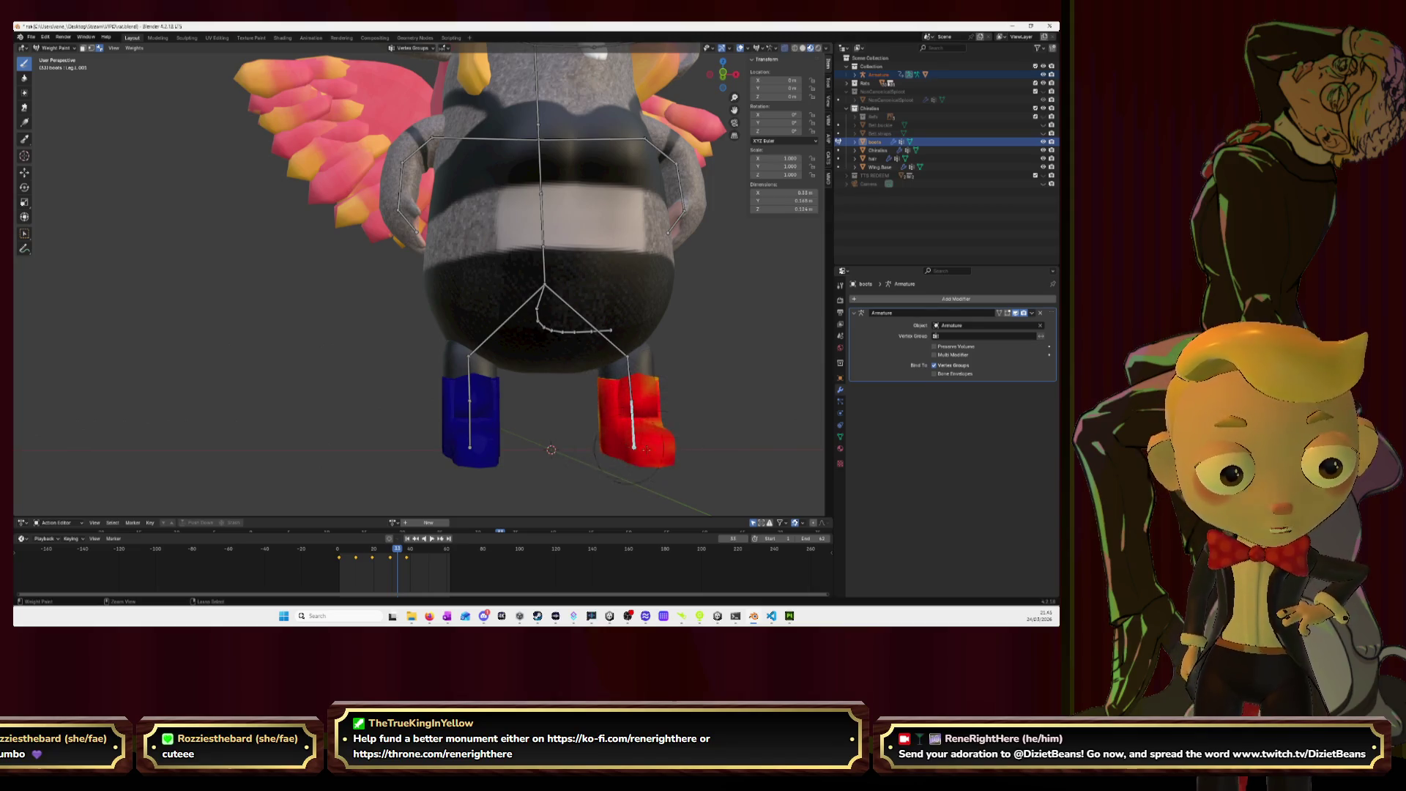
- Paint the boot's sole, orange and yellow-green patches fully red, checking it from the right side
mouse_move(678, 451)
left_mouse_down()
mouse_move(212, 469)
mouse_move(231, 414)
mouse_move(271, 460)
mouse_move(220, 465)
mouse_move(180, 307)
mouse_move(240, 38)
left_mouse_up()
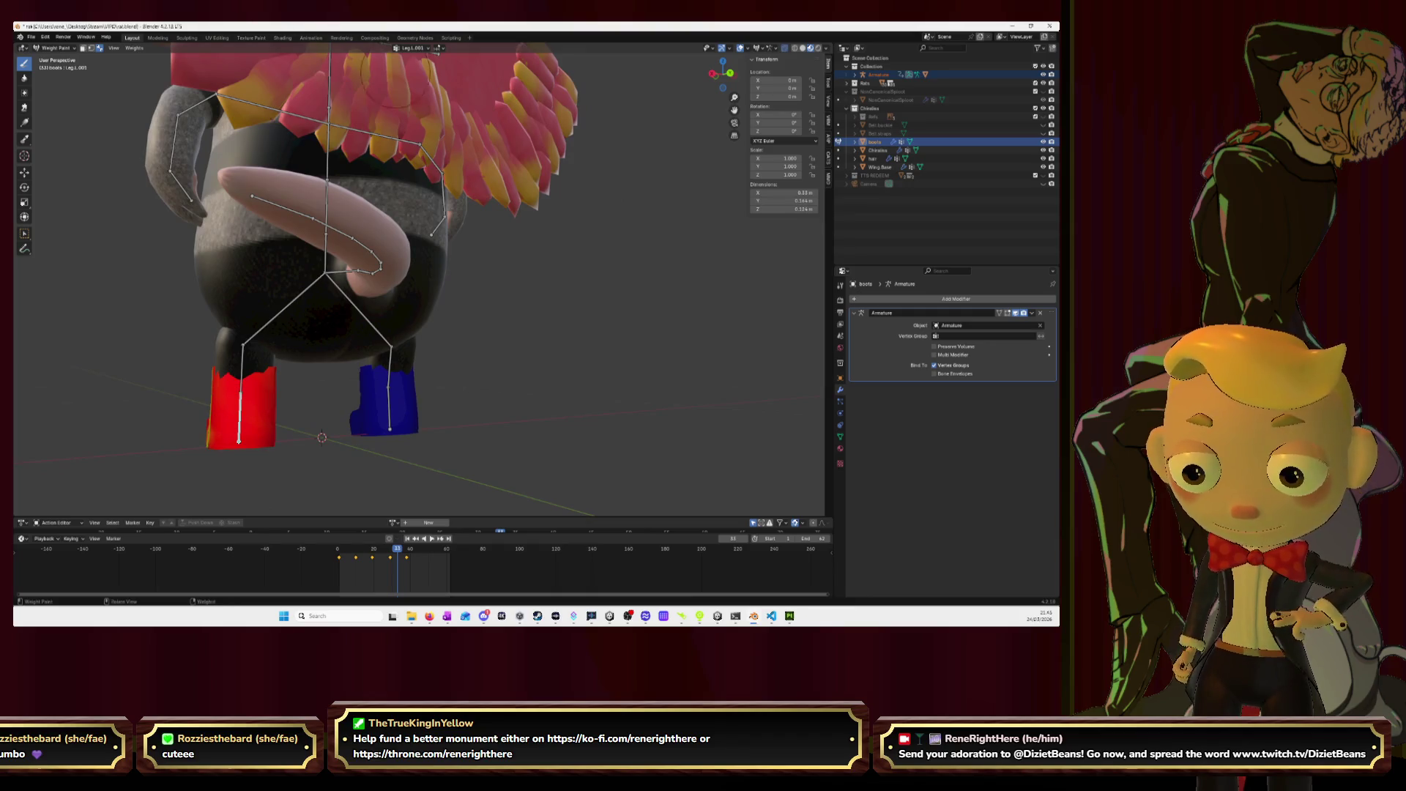
mouse_move(321, 437)
left_mouse_down()
mouse_move(352, 388)
mouse_move(337, 374)
mouse_move(397, 409)
left_mouse_up()
left_click_drag(378, 311, 333, 344)
mouse_move(397, 410)
left_mouse_down()
mouse_move(308, 351)
mouse_move(315, 186)
mouse_move(255, 235)
mouse_move(332, 211)
mouse_move(272, 221)
left_mouse_up()
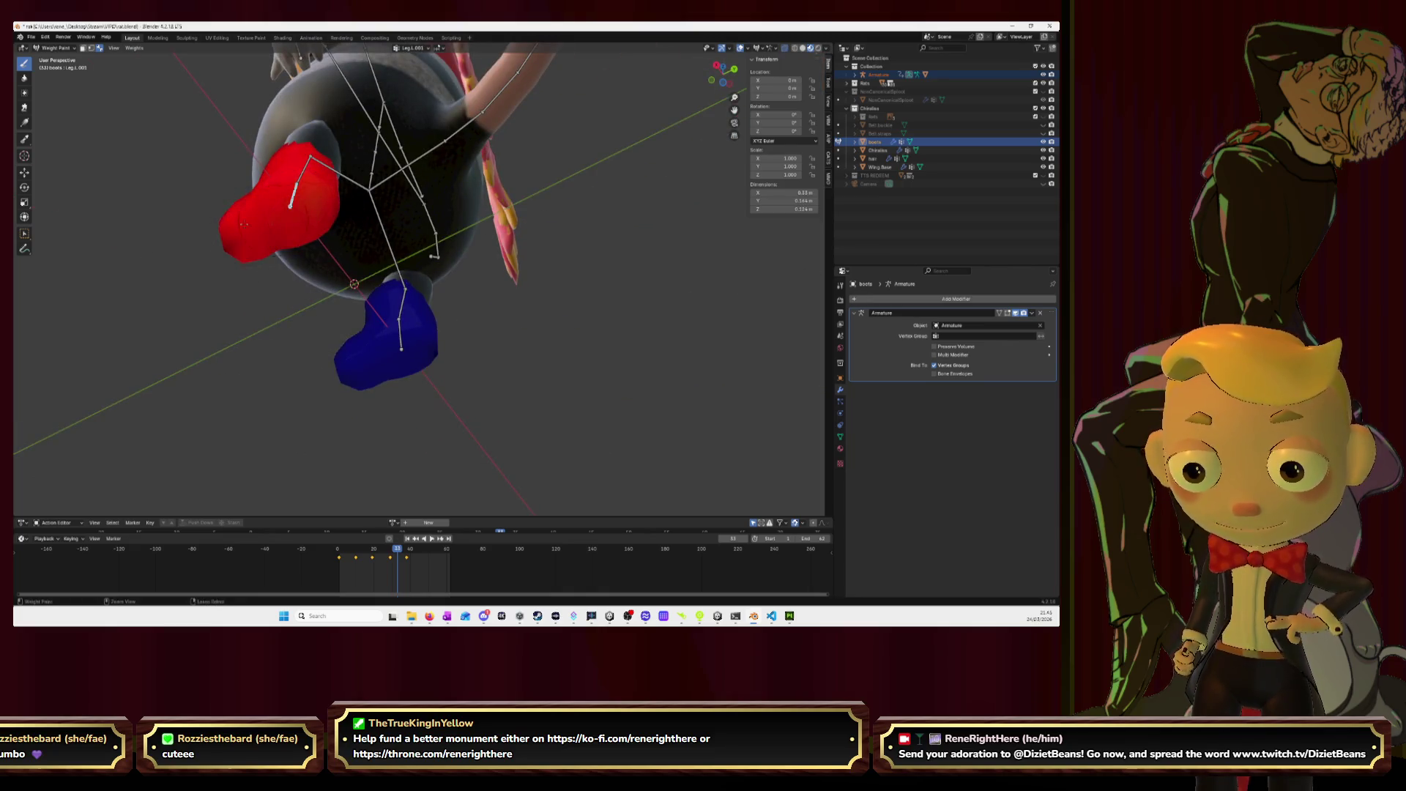
left_click_drag(293, 167, 404, 480)
scroll(404, 480, "up", 2)
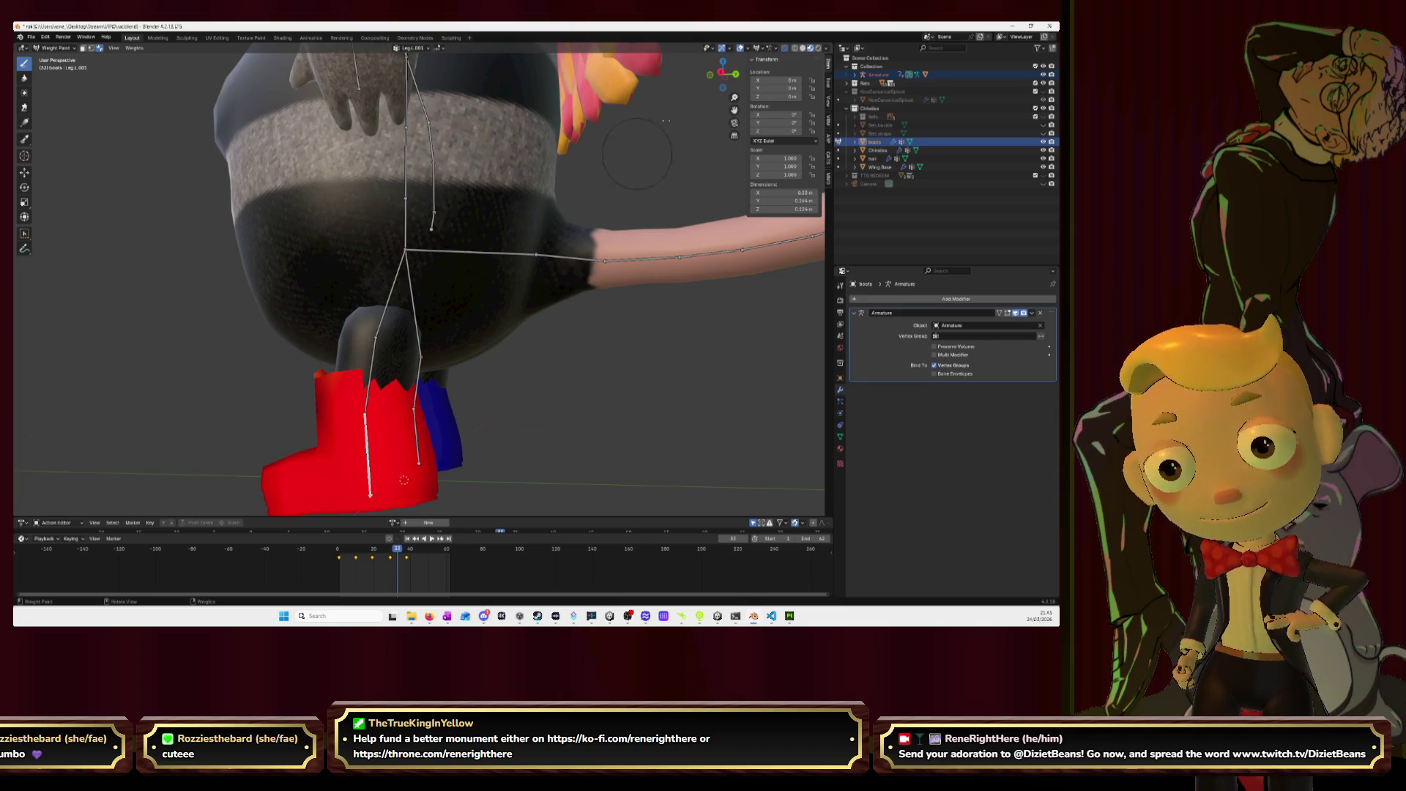
left_click(721, 72)
scroll(526, 356, "up", 3)
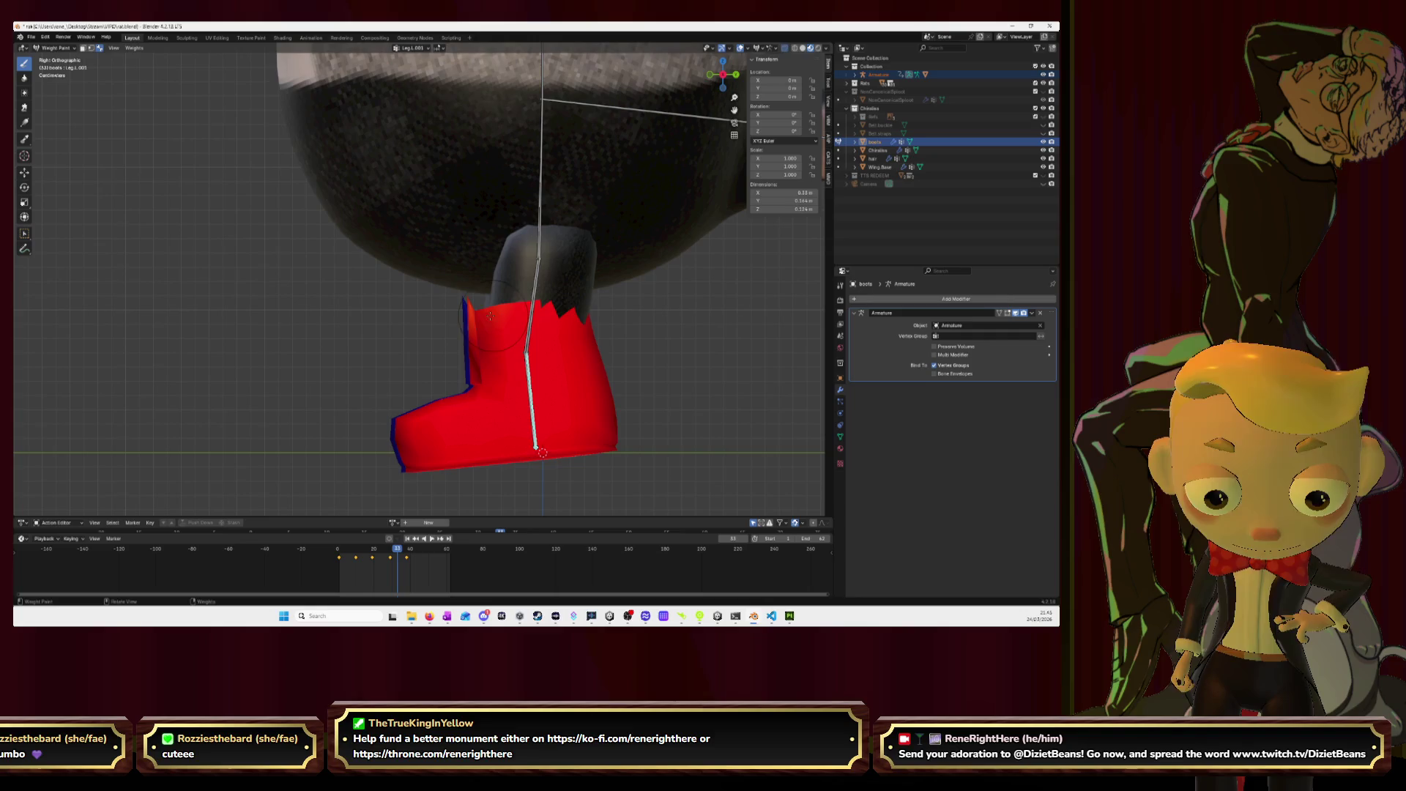
left_click_drag(542, 452, 542, 332)
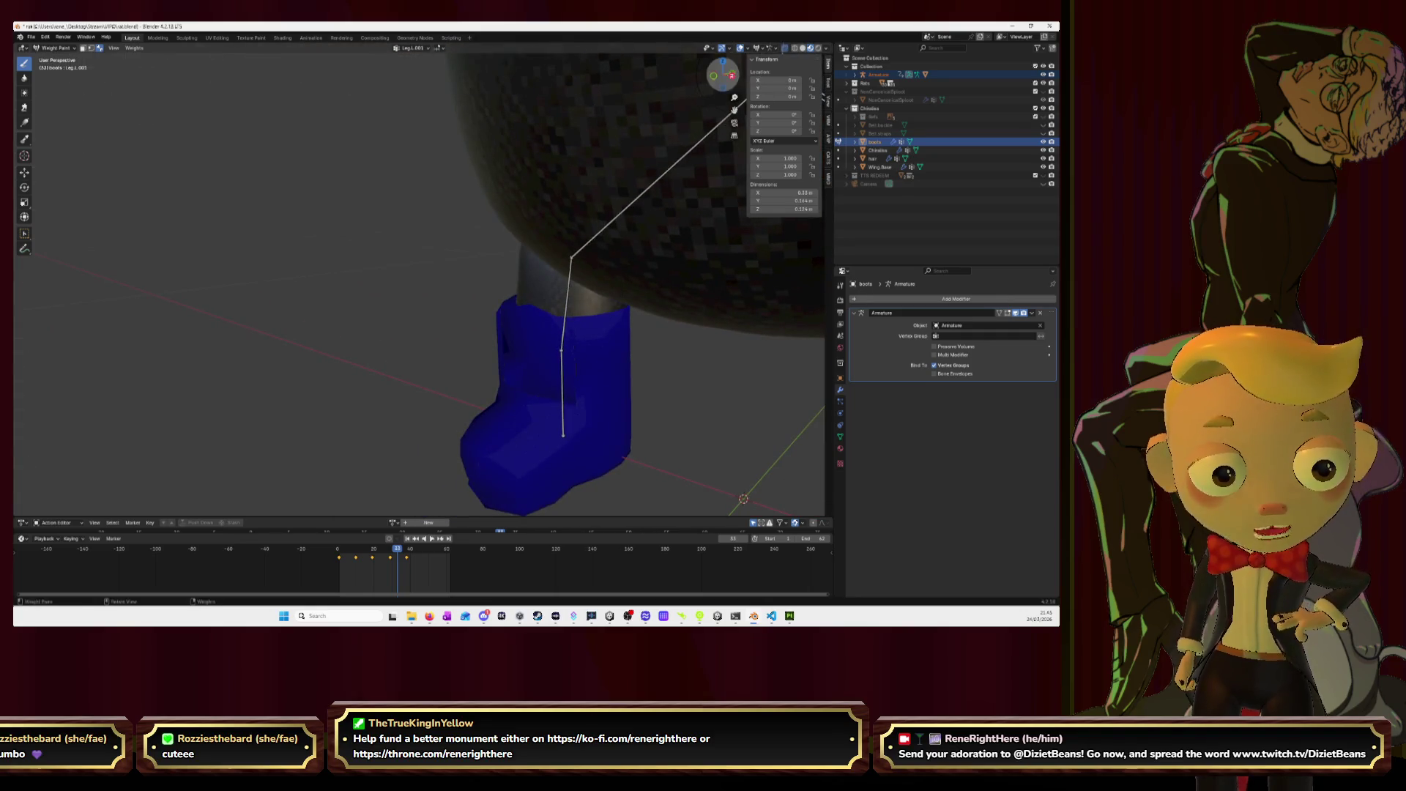
- Paint a soft weight gradient onto the boot's upper part in right side view
left_click(732, 74)
mouse_move(431, 301)
left_mouse_down()
mouse_move(601, 297)
mouse_move(536, 315)
mouse_move(637, 346)
left_mouse_up()
scroll(637, 346, "down", 3)
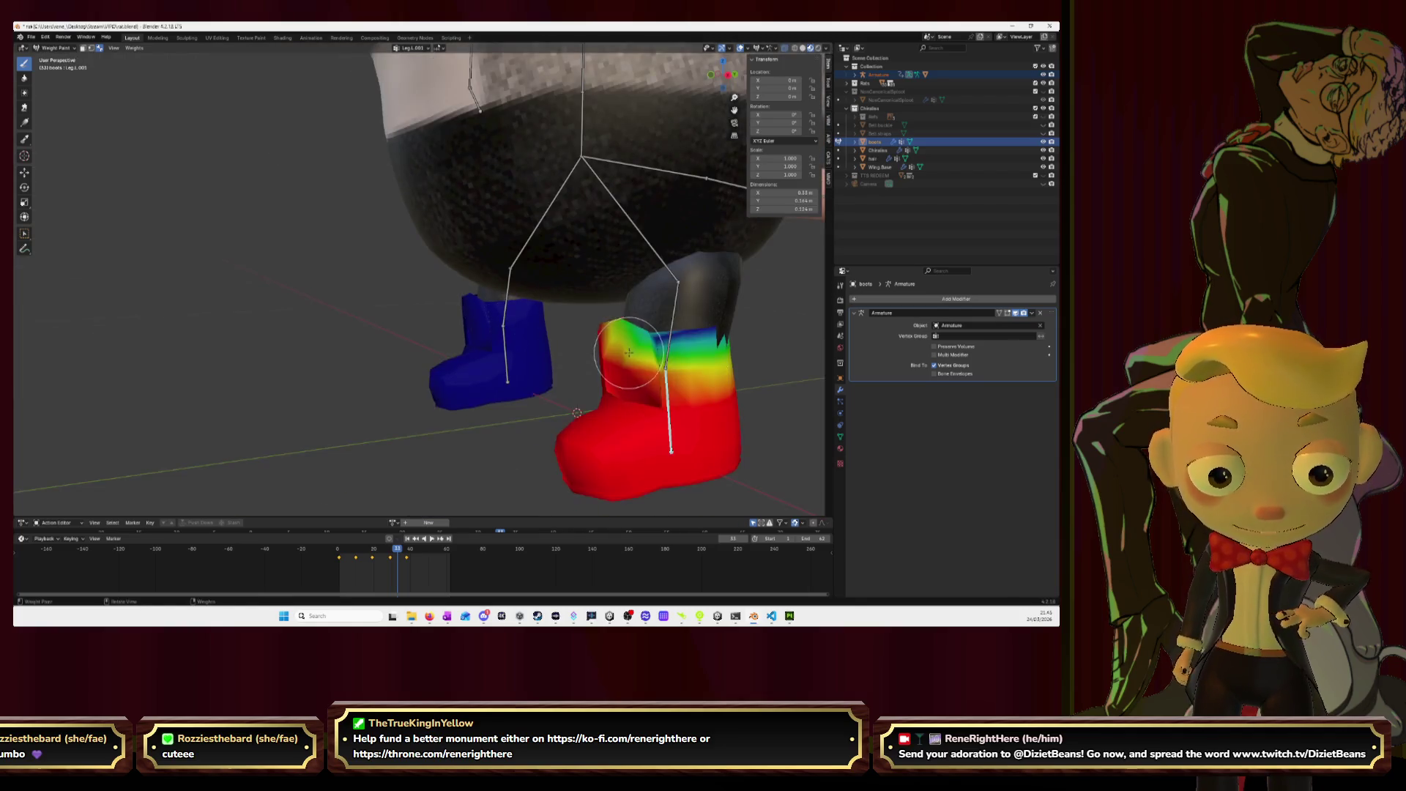
- Select another leg bone and spread the weight gradient along the boot's top edge
left_click(673, 326, "ctrl")
scroll(549, 283, "up", 3)
mouse_move(549, 283)
left_mouse_down()
mouse_move(556, 336)
mouse_move(669, 323)
left_mouse_up()
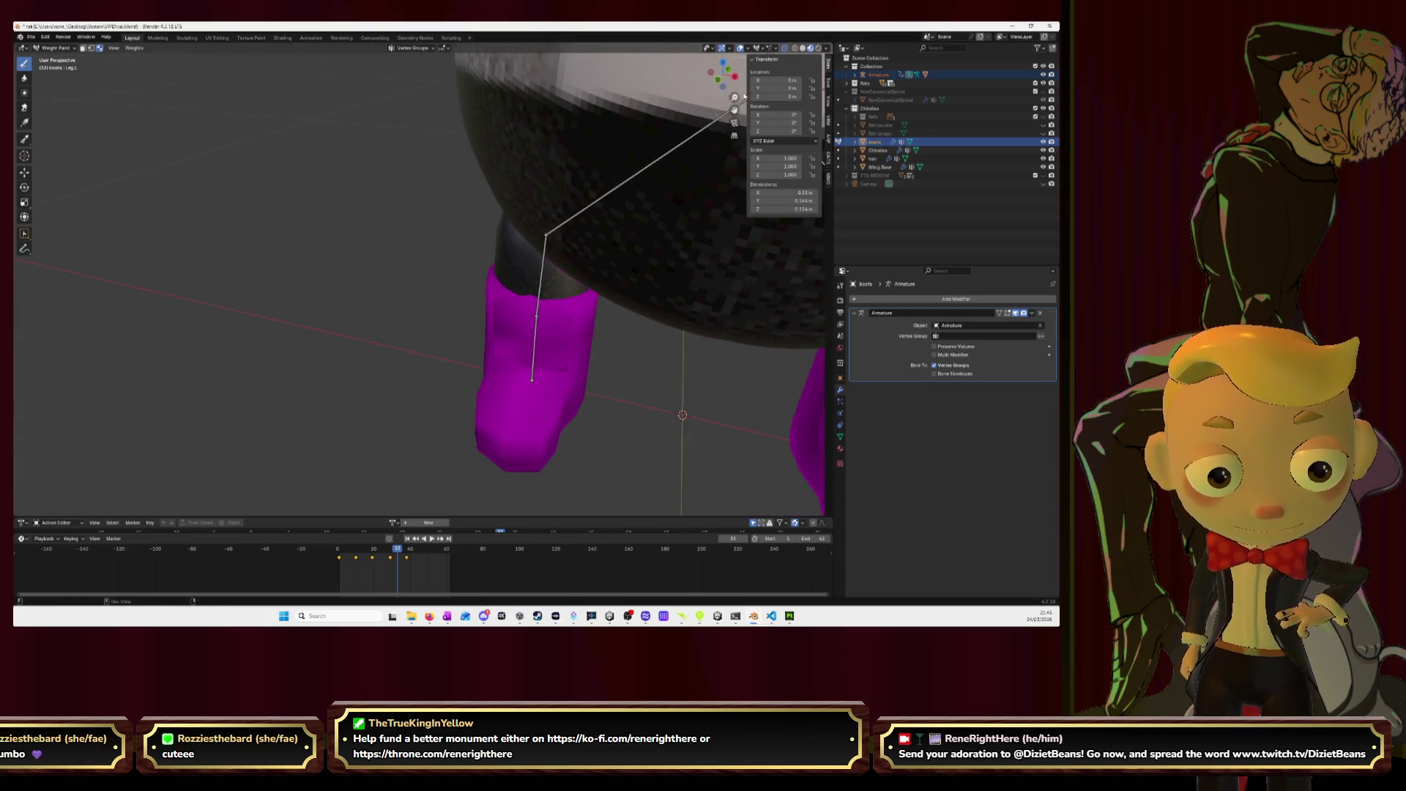
scroll(719, 115, "up", 4)
scroll(381, 316, "down", 4)
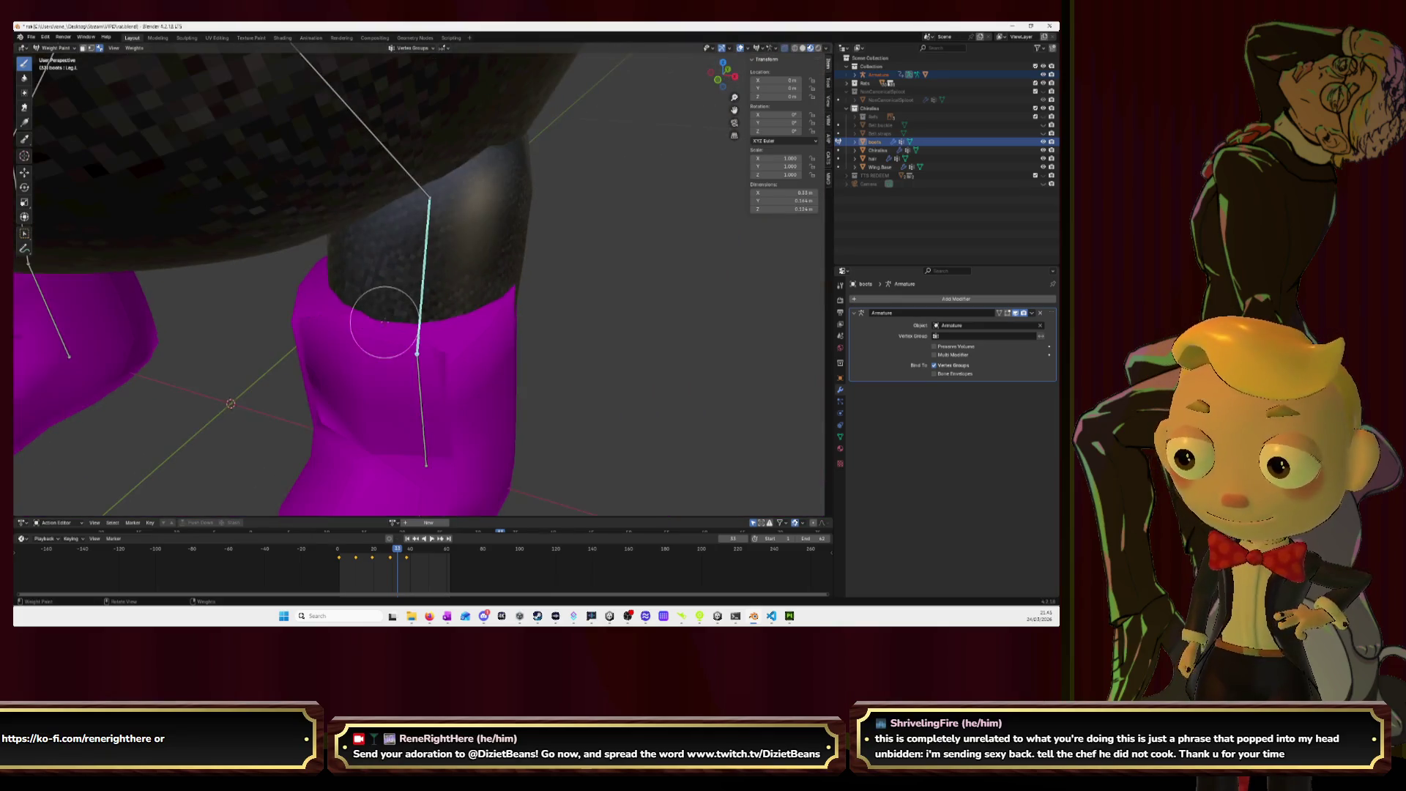
mouse_move(361, 361)
left_mouse_down()
mouse_move(405, 342)
mouse_move(376, 314)
mouse_move(432, 280)
mouse_move(542, 274)
mouse_move(467, 429)
left_mouse_up()
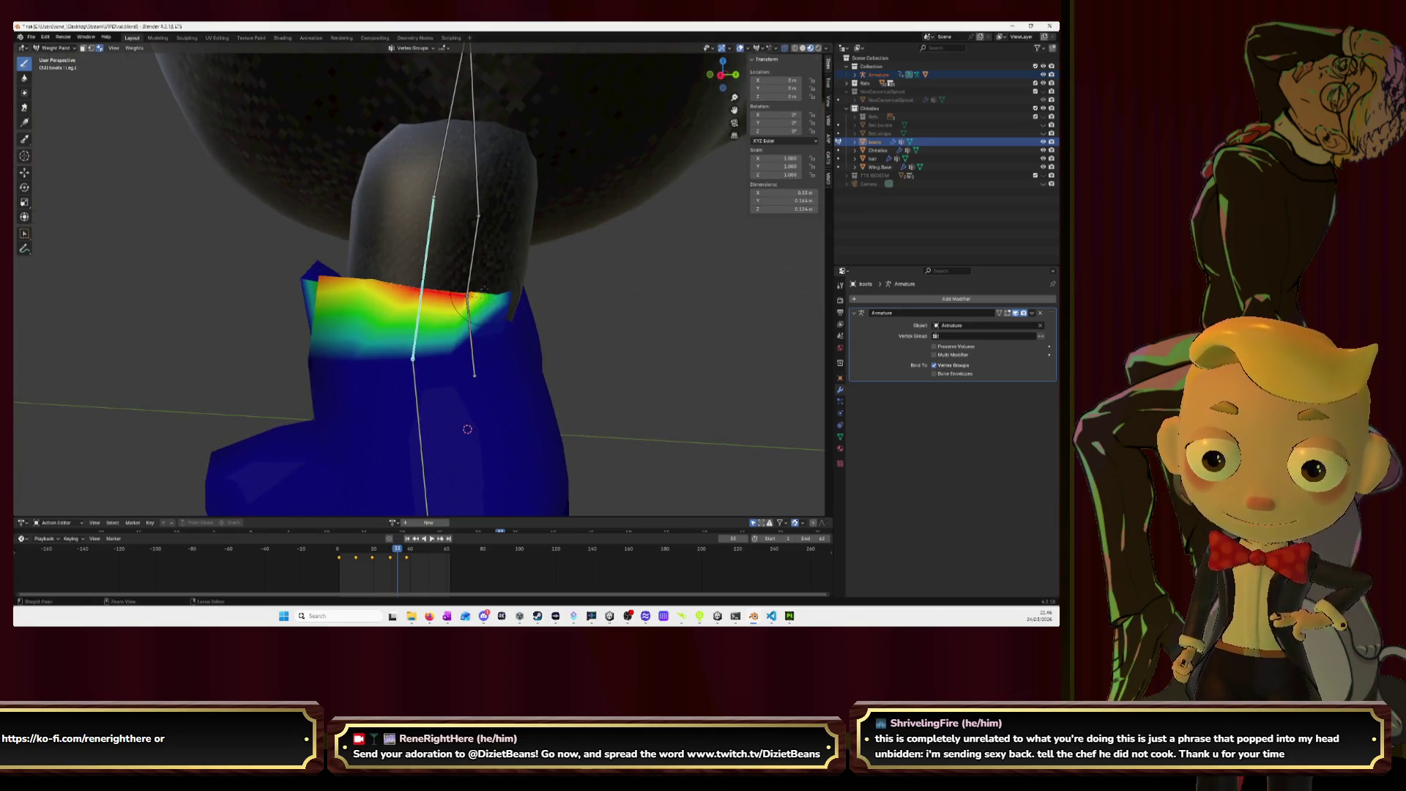
left_click_drag(572, 280, 512, 293)
left_click_drag(374, 304, 411, 311)
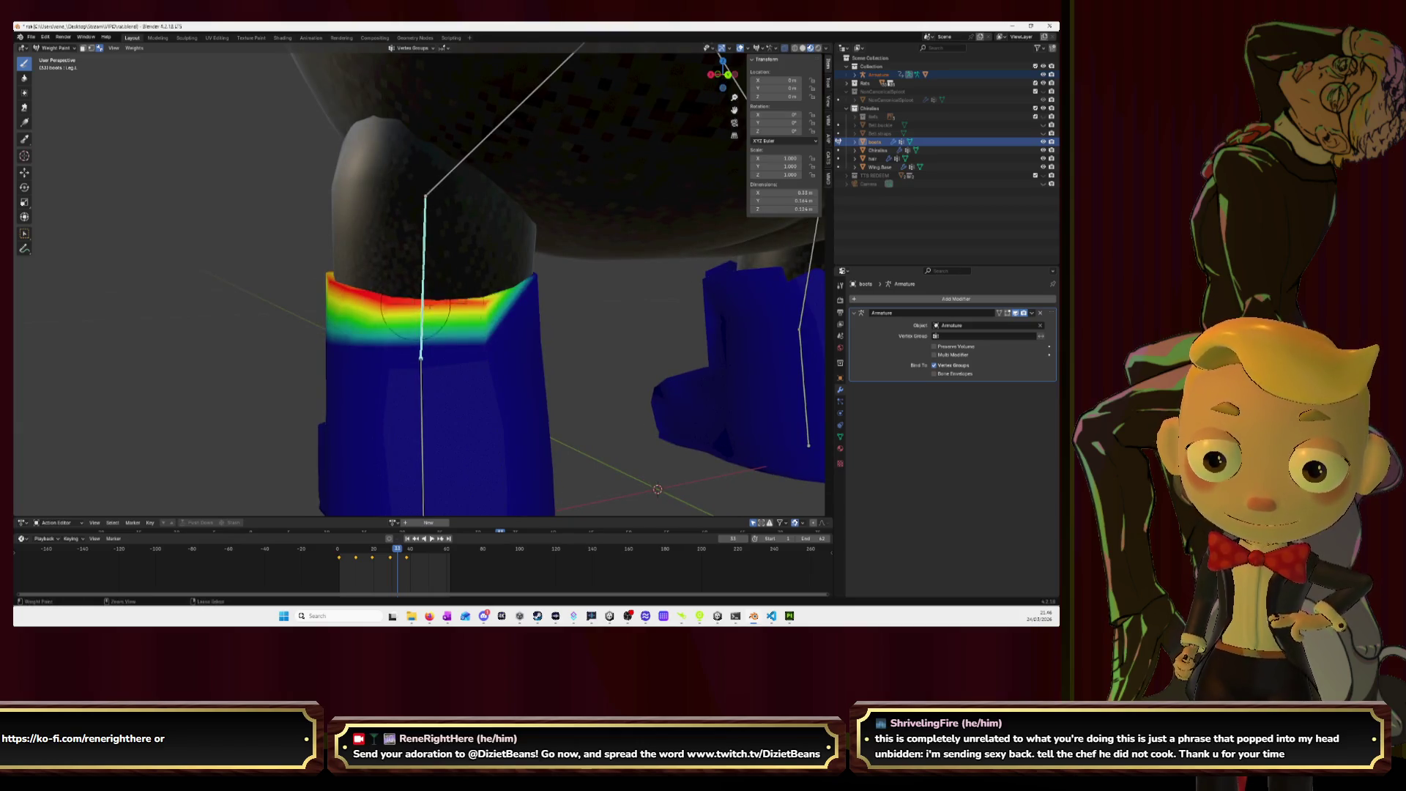
mouse_move(505, 293)
left_mouse_down()
mouse_move(503, 281)
mouse_move(333, 288)
left_mouse_up()
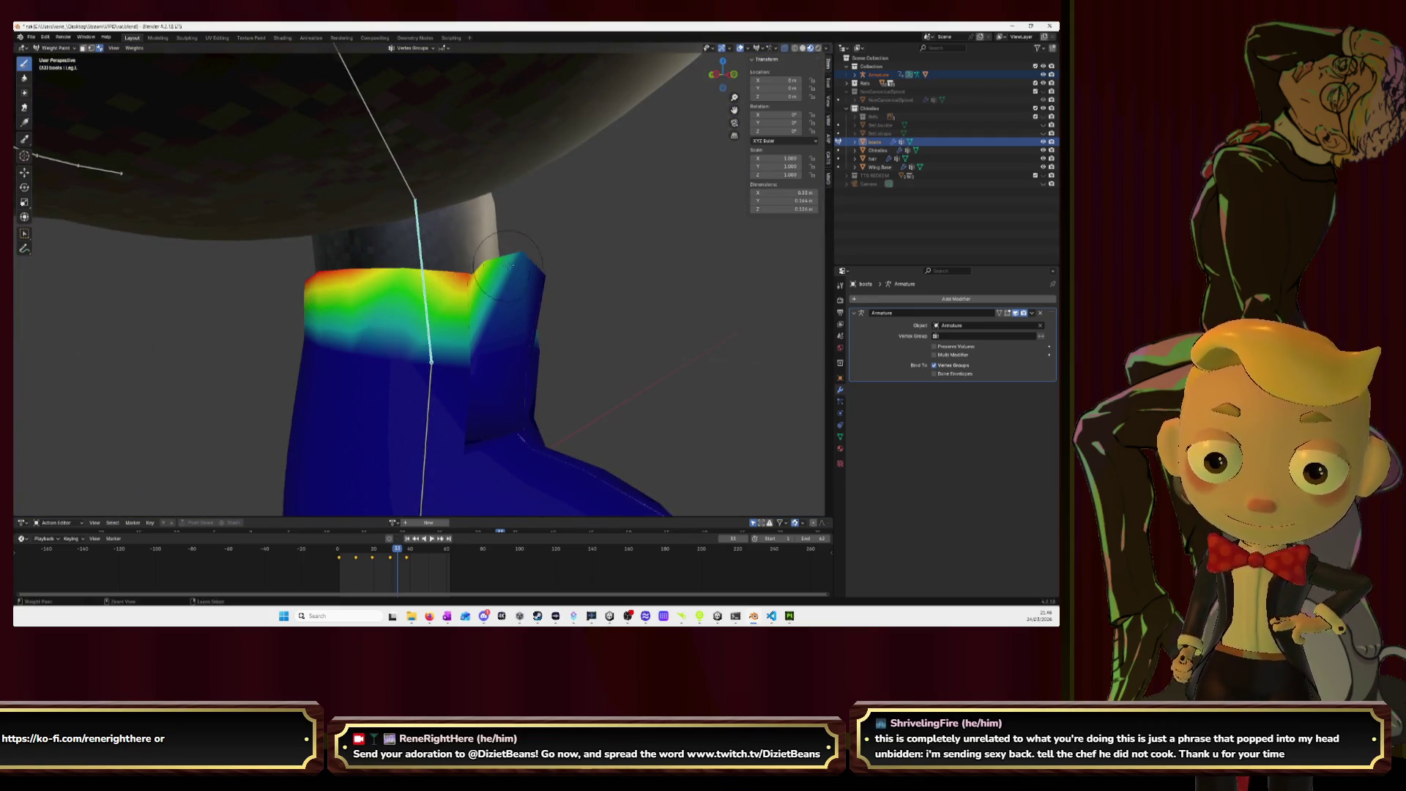
mouse_move(506, 262)
left_mouse_down()
mouse_move(366, 271)
mouse_move(447, 278)
mouse_move(329, 289)
mouse_move(389, 307)
mouse_move(367, 315)
mouse_move(350, 272)
mouse_move(348, 308)
mouse_move(360, 288)
left_mouse_up()
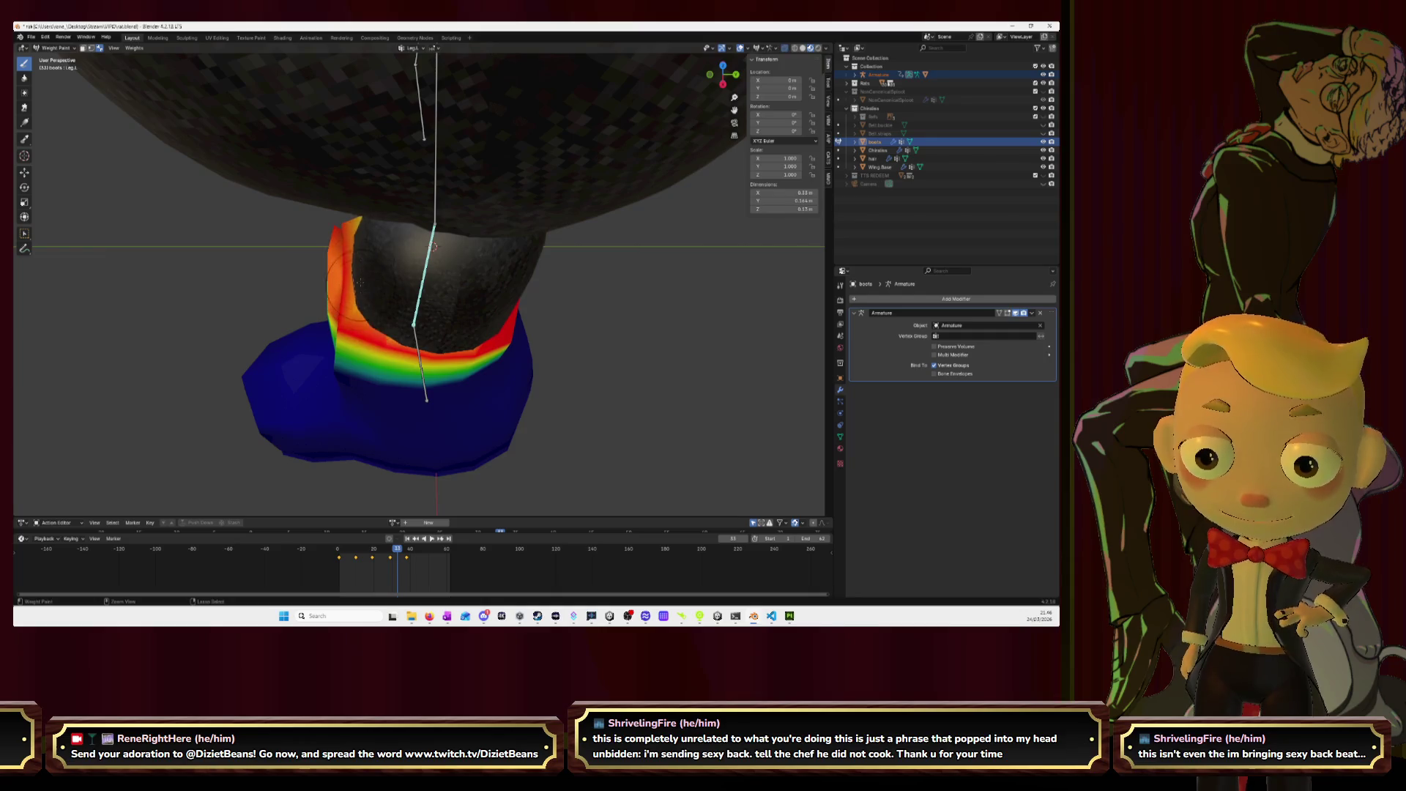
scroll(386, 311, "down", 3)
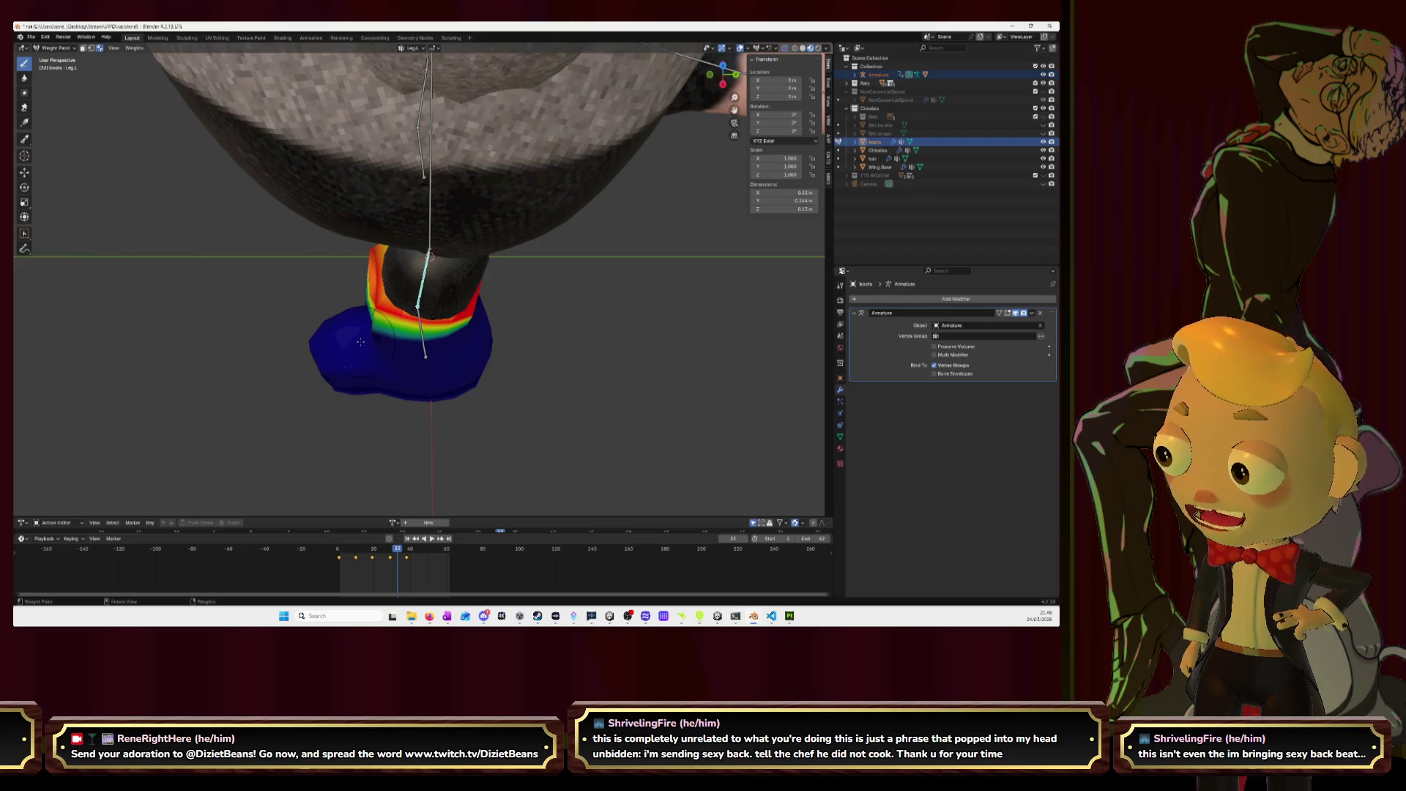
- Review both boots and switch from the left leg bone to Leg.R.001 weights
left_click_drag(327, 318, 419, 285)
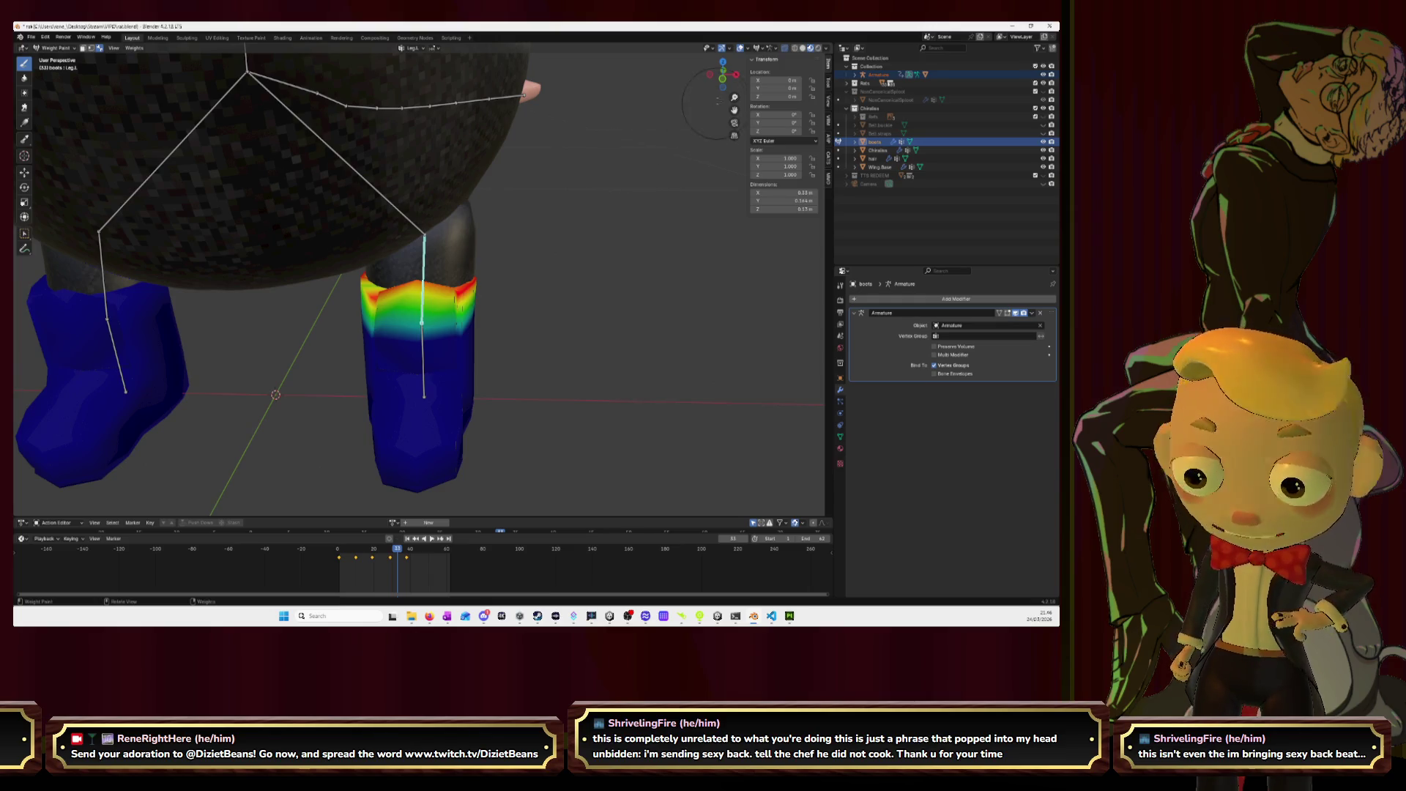
left_click_drag(513, 219, 577, 212)
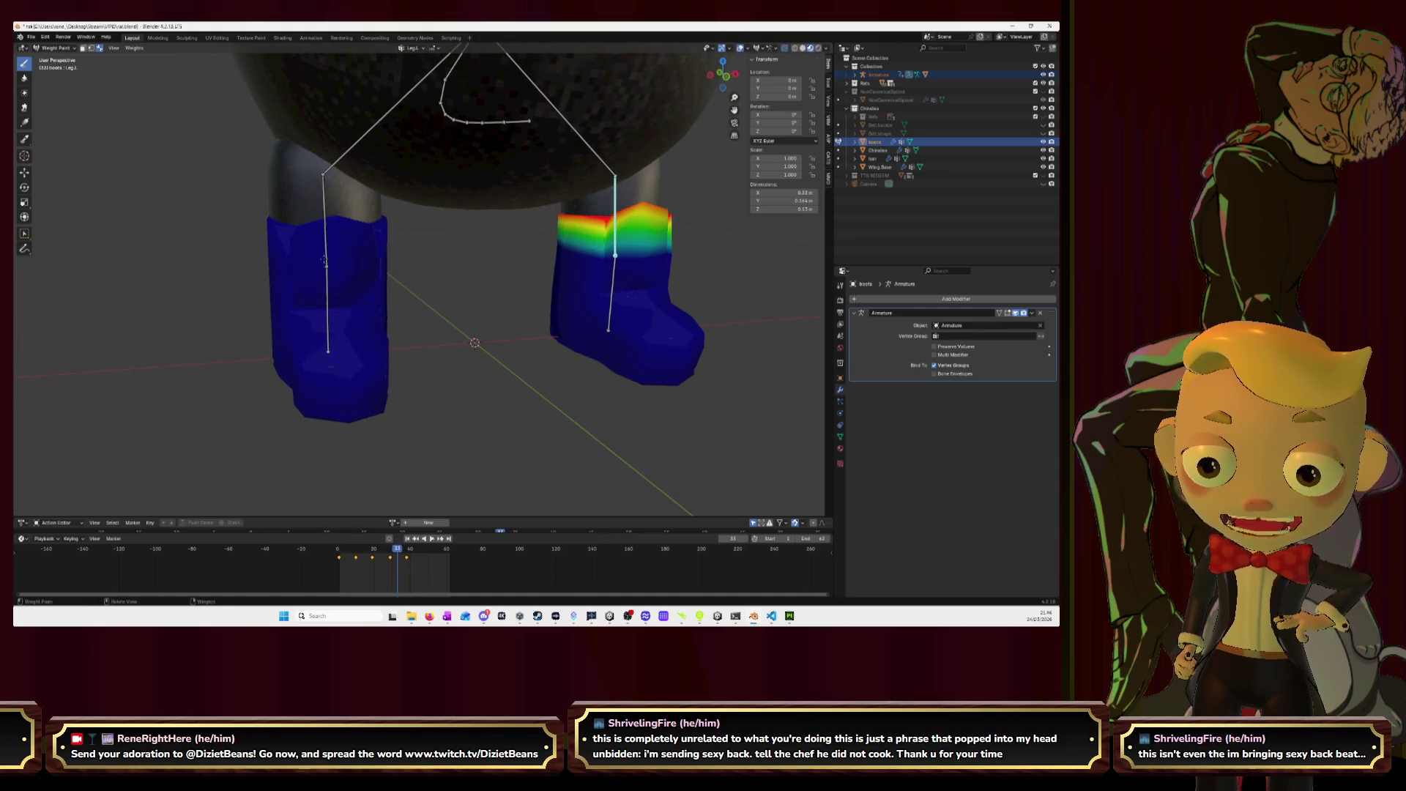
left_click(327, 234, "ctrl")
mouse_move(326, 234)
left_mouse_down()
mouse_move(400, 246)
mouse_move(385, 257)
mouse_move(359, 255)
mouse_move(458, 243)
mouse_move(333, 236)
mouse_move(377, 240)
mouse_move(326, 248)
mouse_move(307, 225)
mouse_move(504, 226)
left_mouse_up()
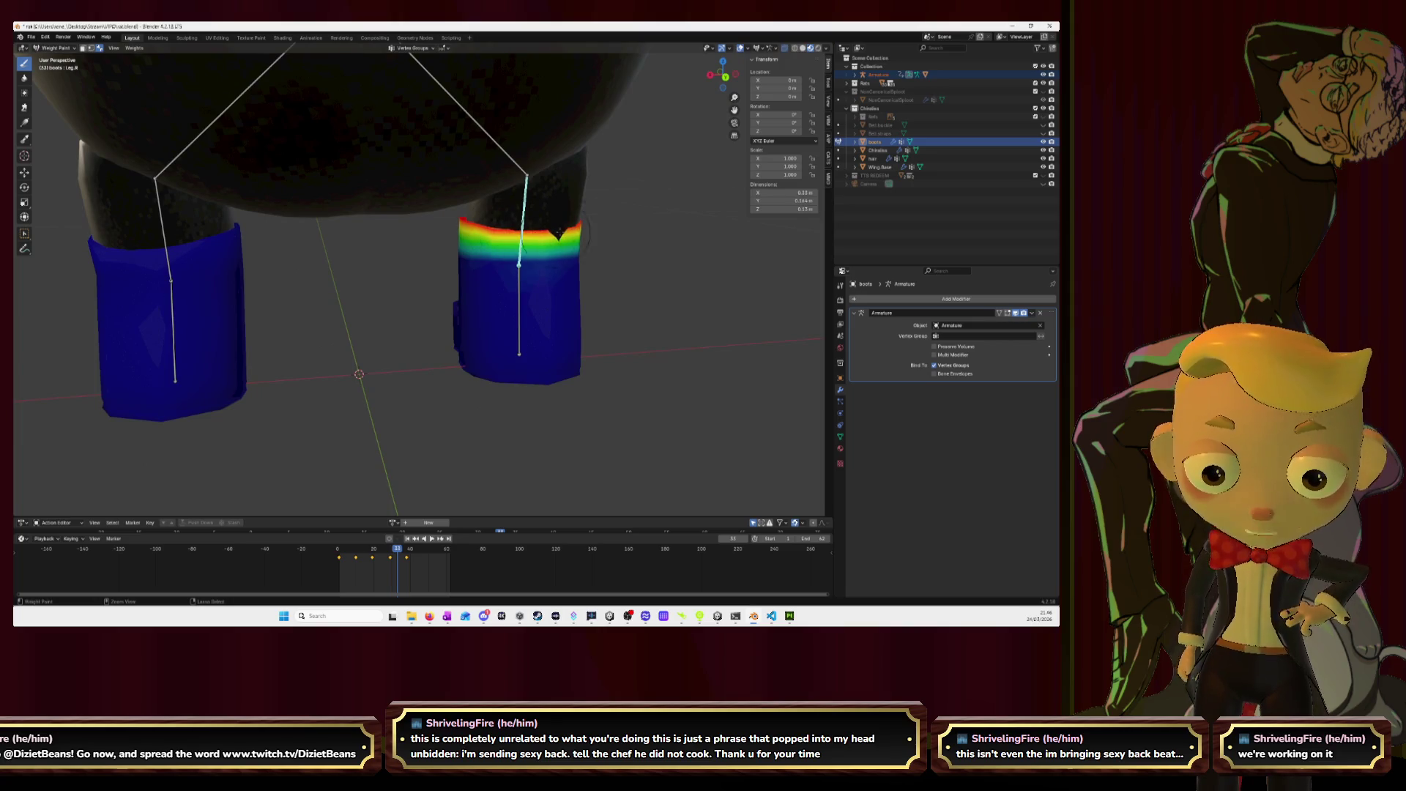
left_click(521, 293, "ctrl")
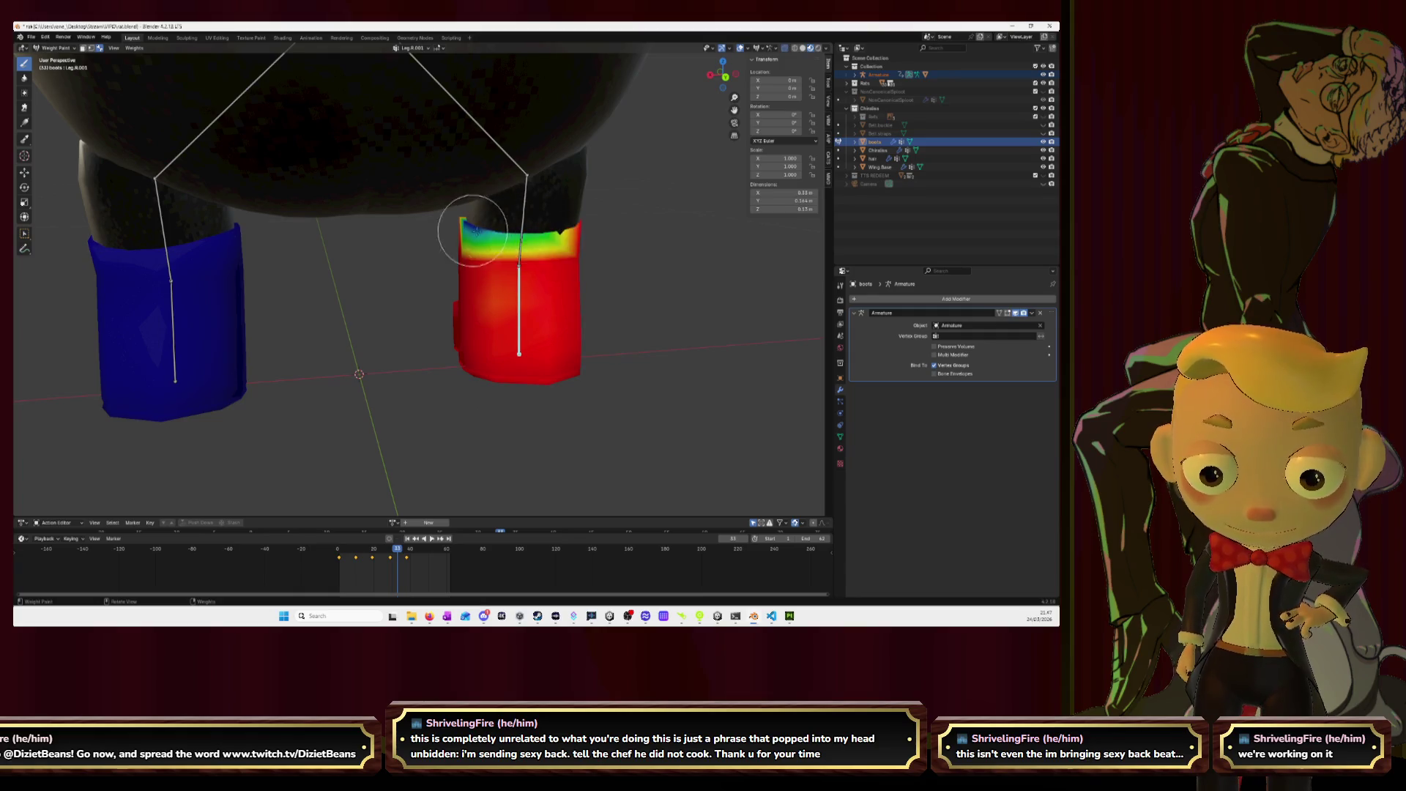
- Select the Leg.R bone weights and hide the Chiralea body mesh to expose the boots
left_click_drag(619, 226, 366, 301)
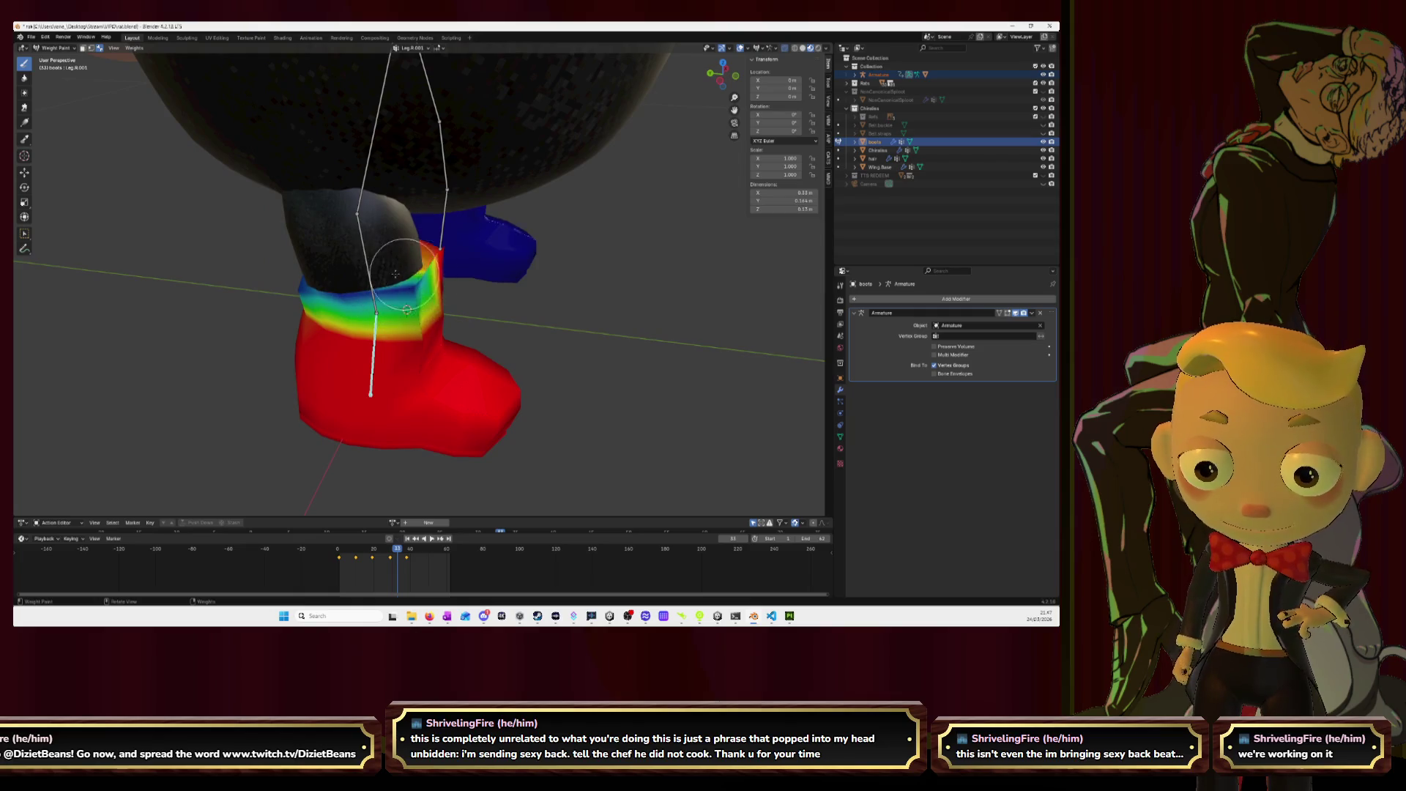
mouse_move(422, 262)
left_mouse_down()
mouse_move(415, 220)
mouse_move(488, 242)
left_mouse_up()
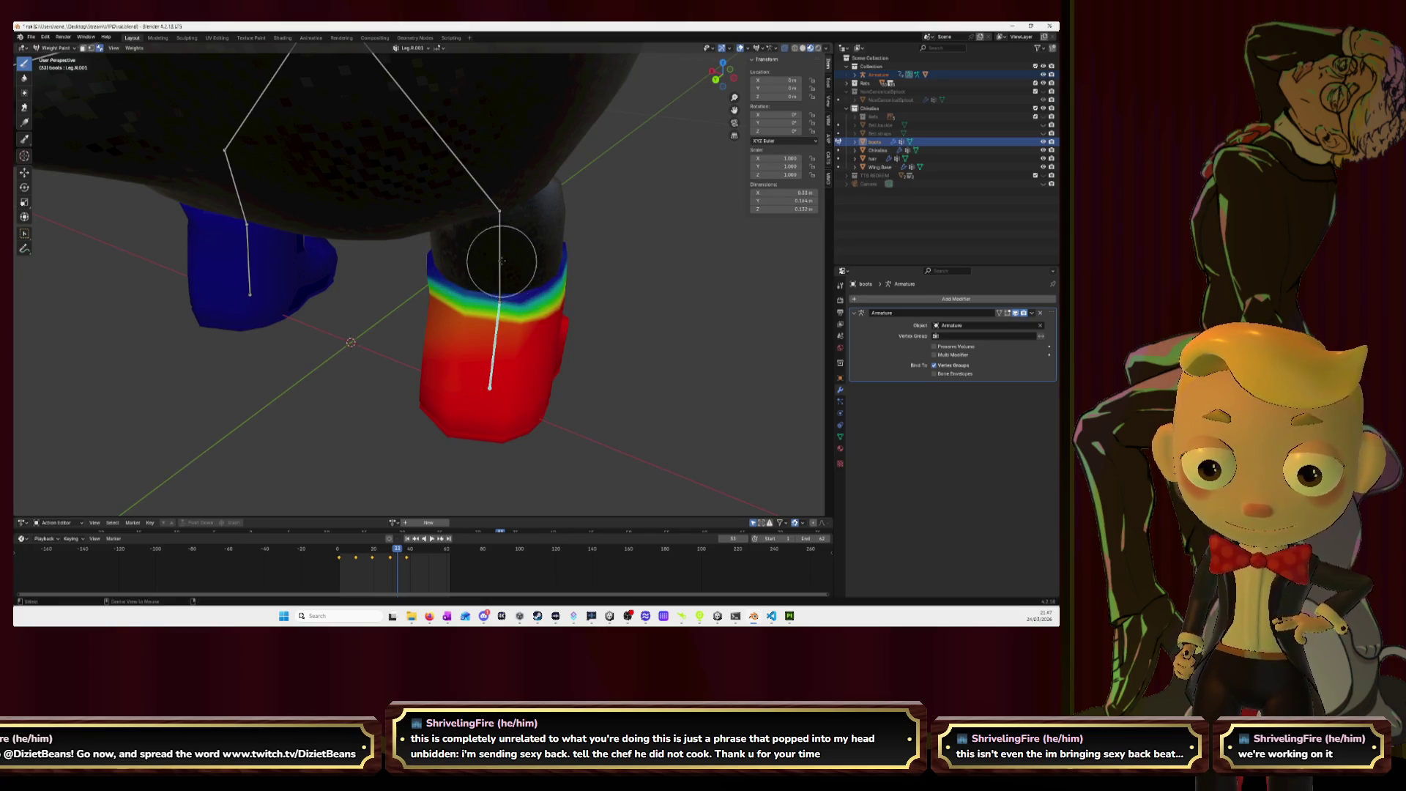
left_click(500, 259, "ctrl")
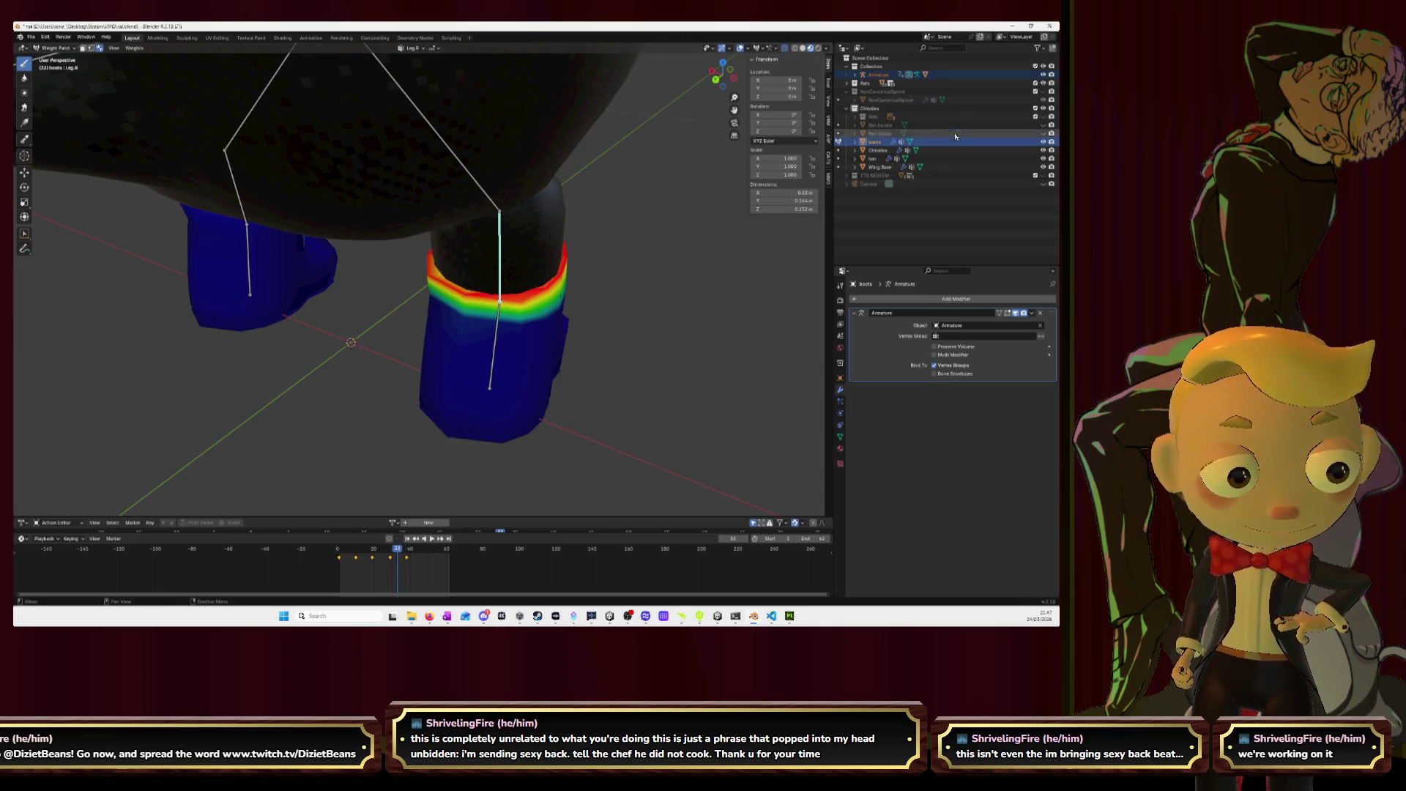
left_click(1051, 150)
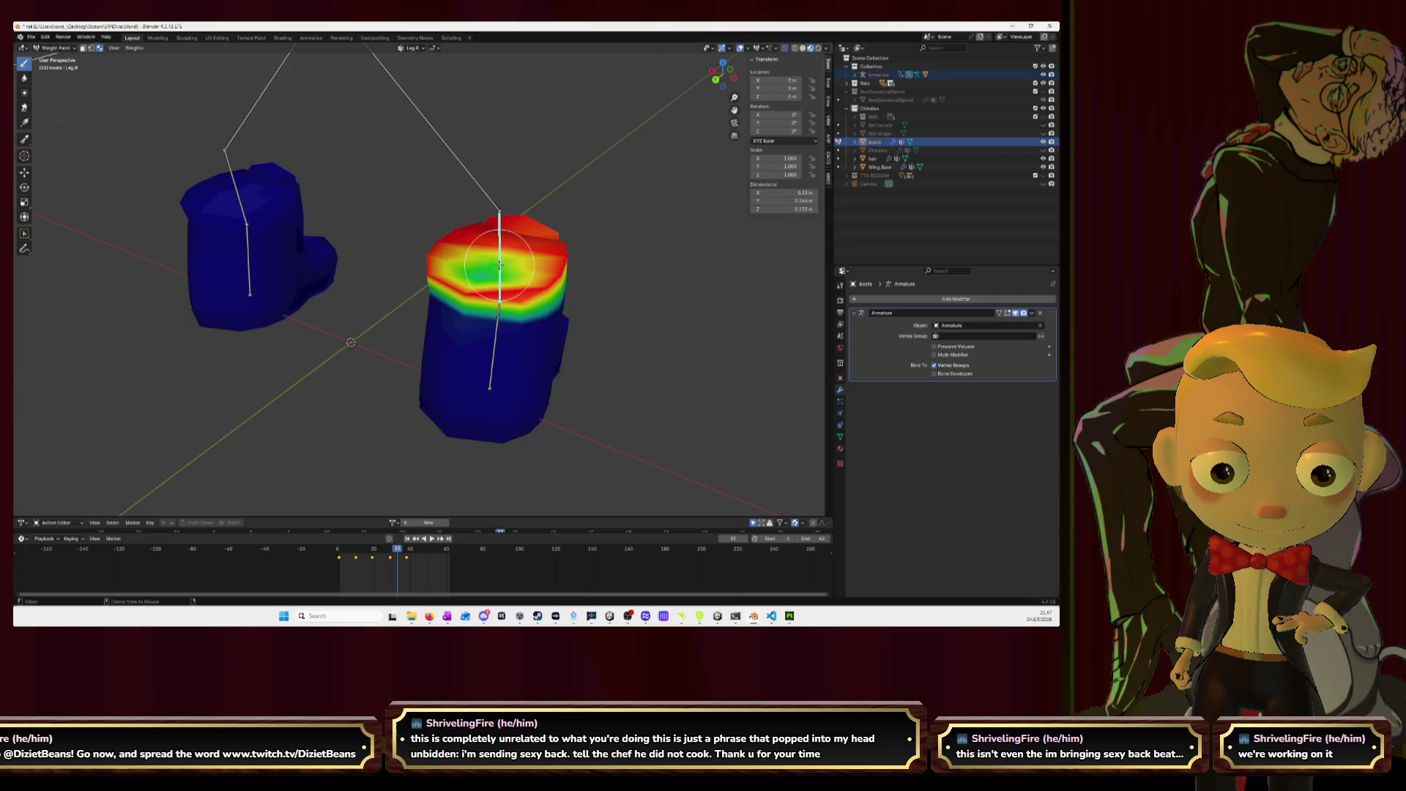
mouse_move(565, 235)
left_mouse_down()
mouse_move(345, 299)
mouse_move(329, 326)
mouse_move(323, 315)
mouse_move(372, 323)
left_mouse_up()
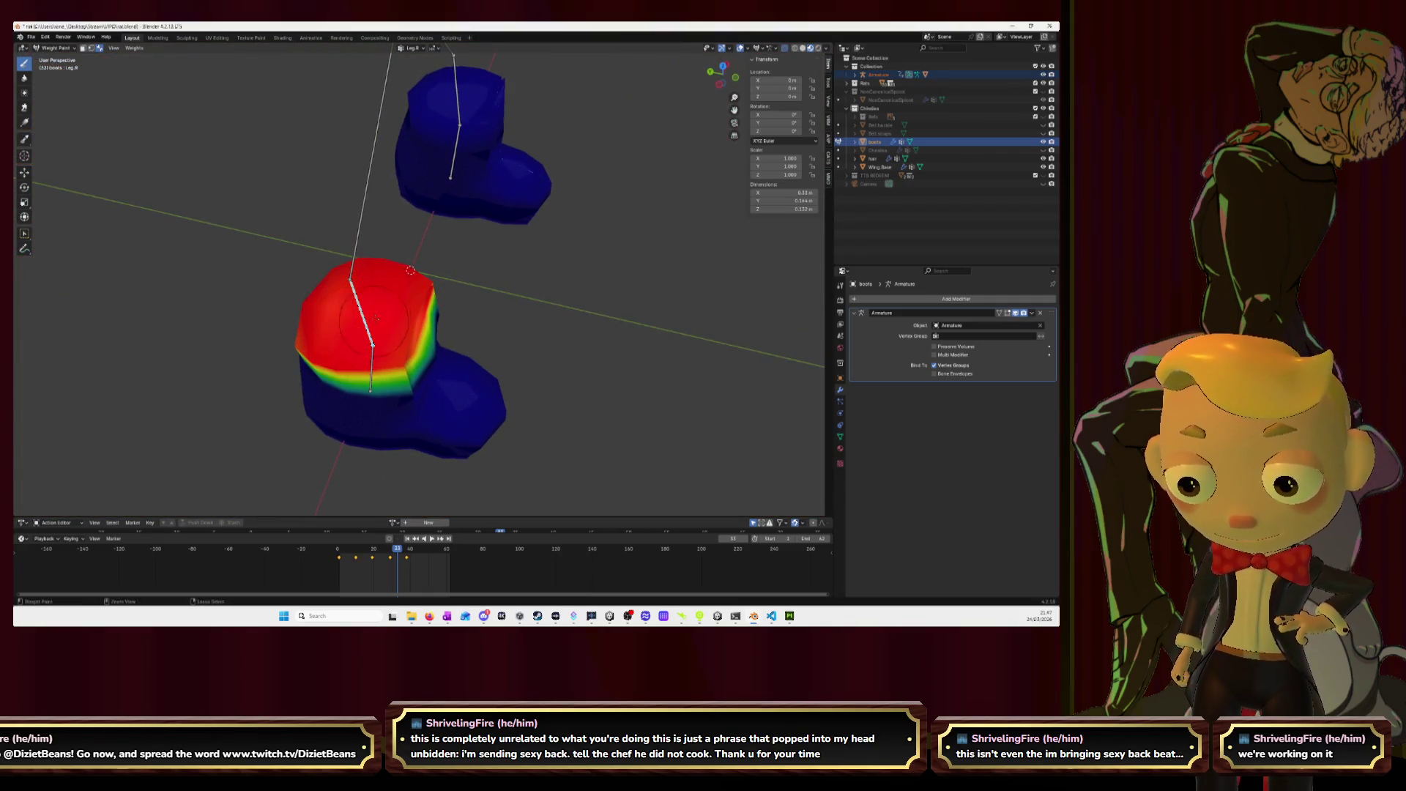
- On Leg.L.001, paint the right boot's top down toward low weight
left_click(458, 145, "ctrl")
left_click_drag(504, 147, 456, 149)
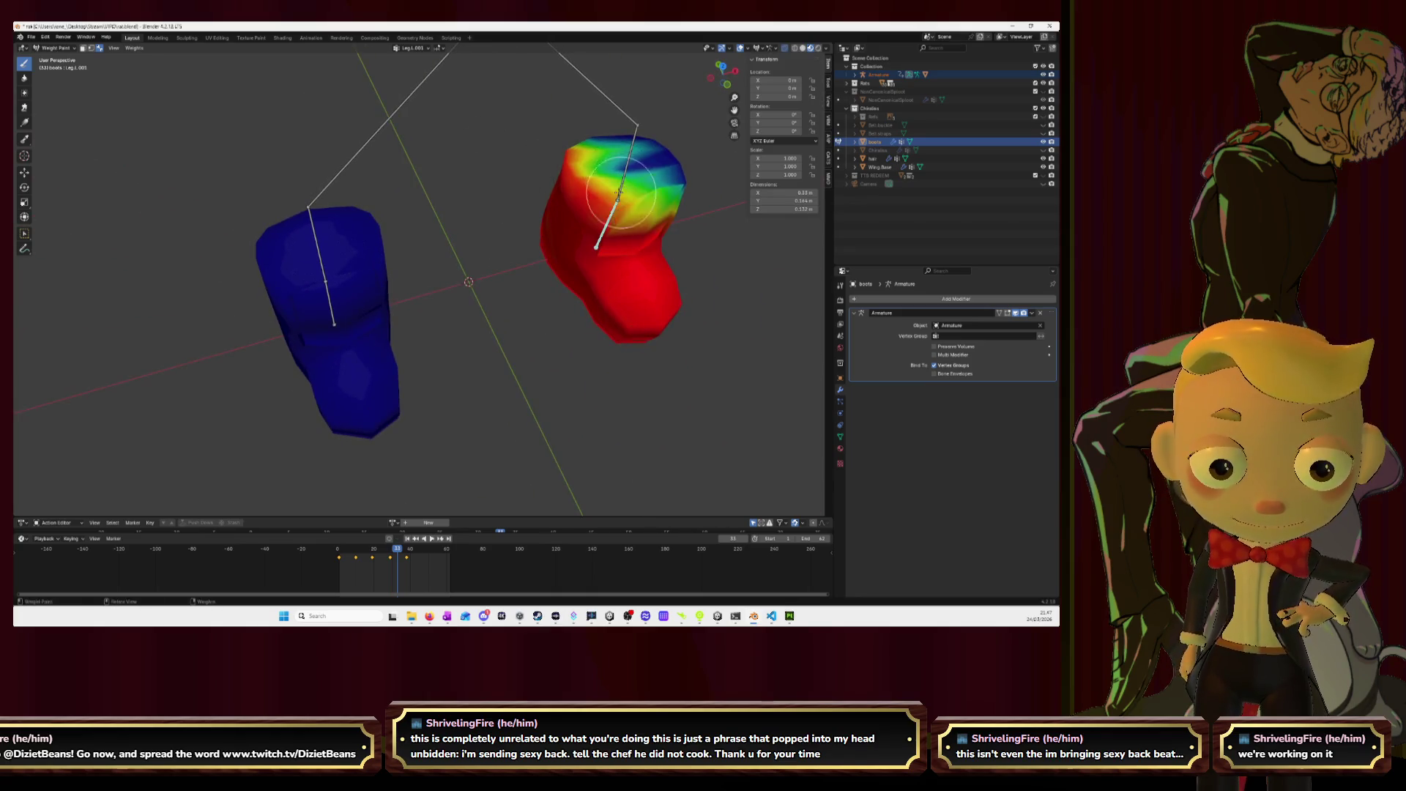
mouse_move(641, 150)
left_mouse_down()
mouse_move(586, 165)
mouse_move(630, 161)
mouse_move(568, 150)
left_mouse_up()
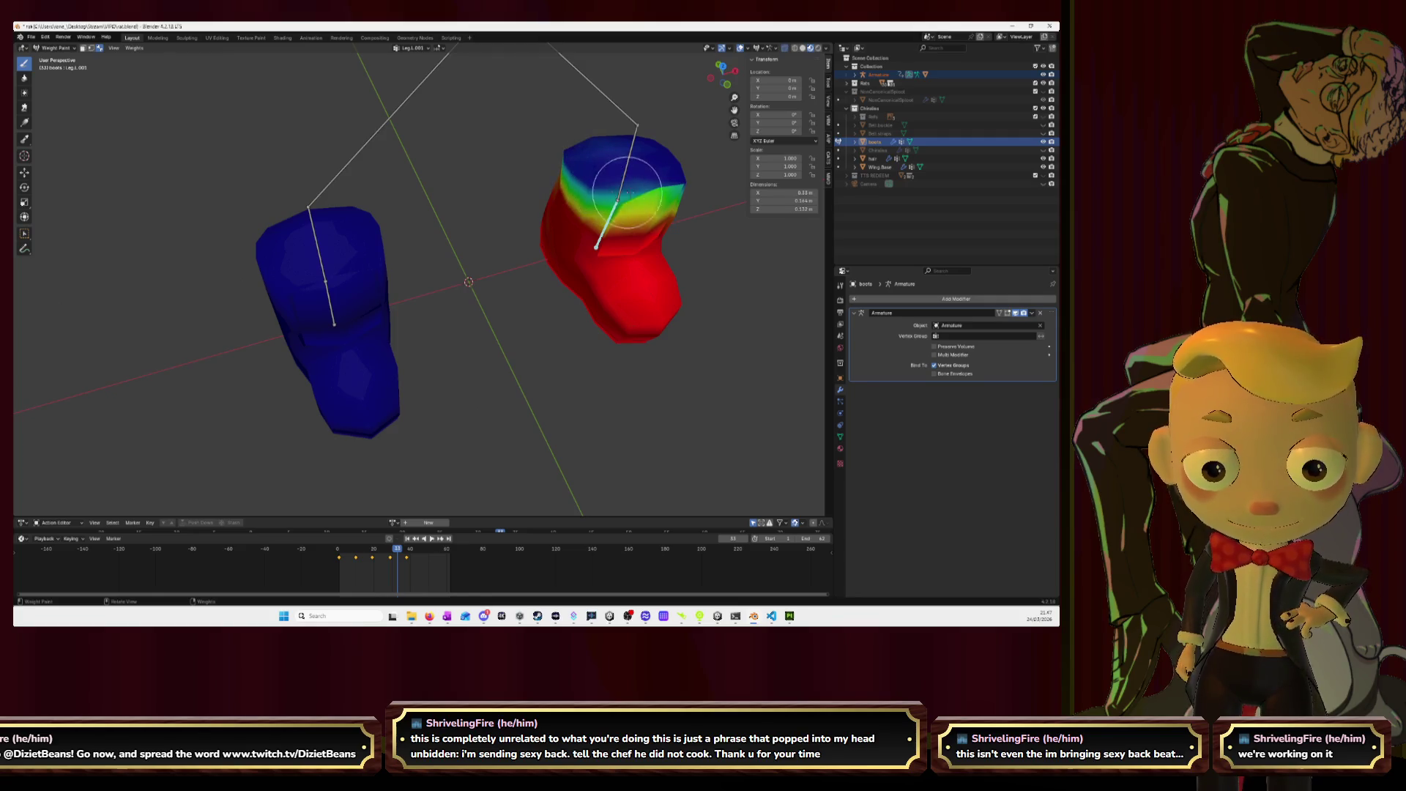
mouse_move(613, 197)
left_mouse_down()
mouse_move(659, 186)
mouse_move(602, 189)
mouse_move(646, 159)
left_mouse_up()
- Check the Leg.L and Leg.R weights on both boots and play the animation to test
left_click(627, 174, "ctrl")
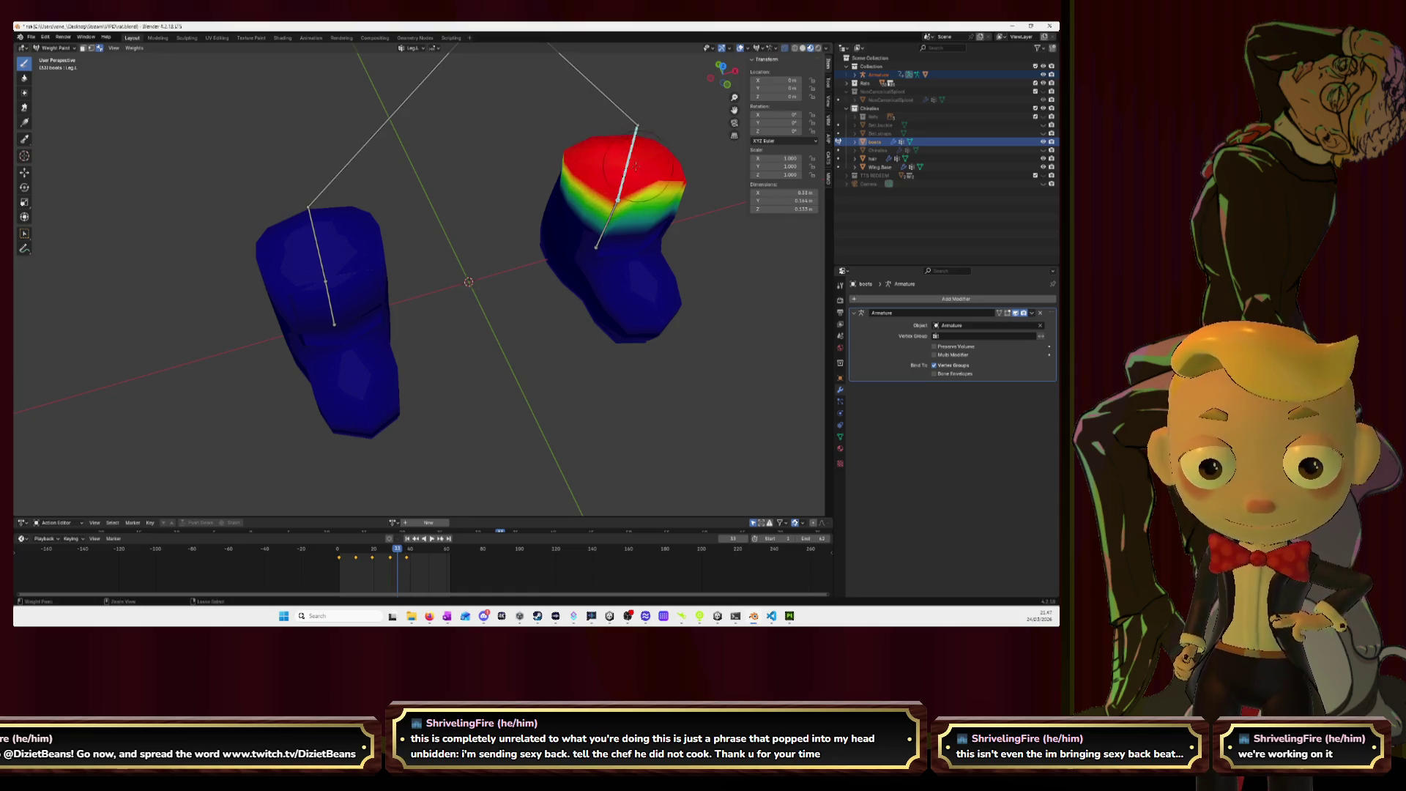
left_click(331, 304, "ctrl")
left_click(318, 249, "ctrl")
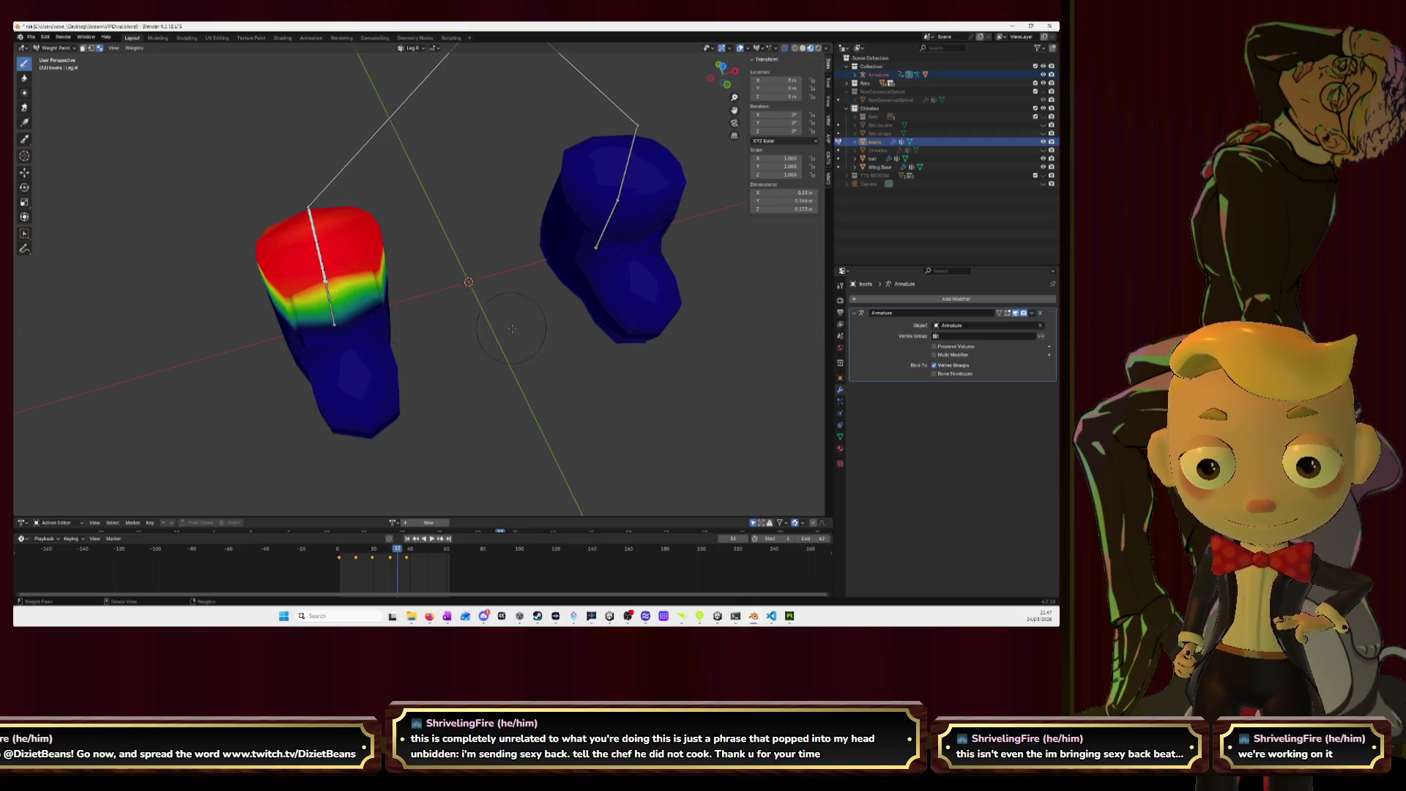
scroll(469, 279, "down", 6)
key("space")
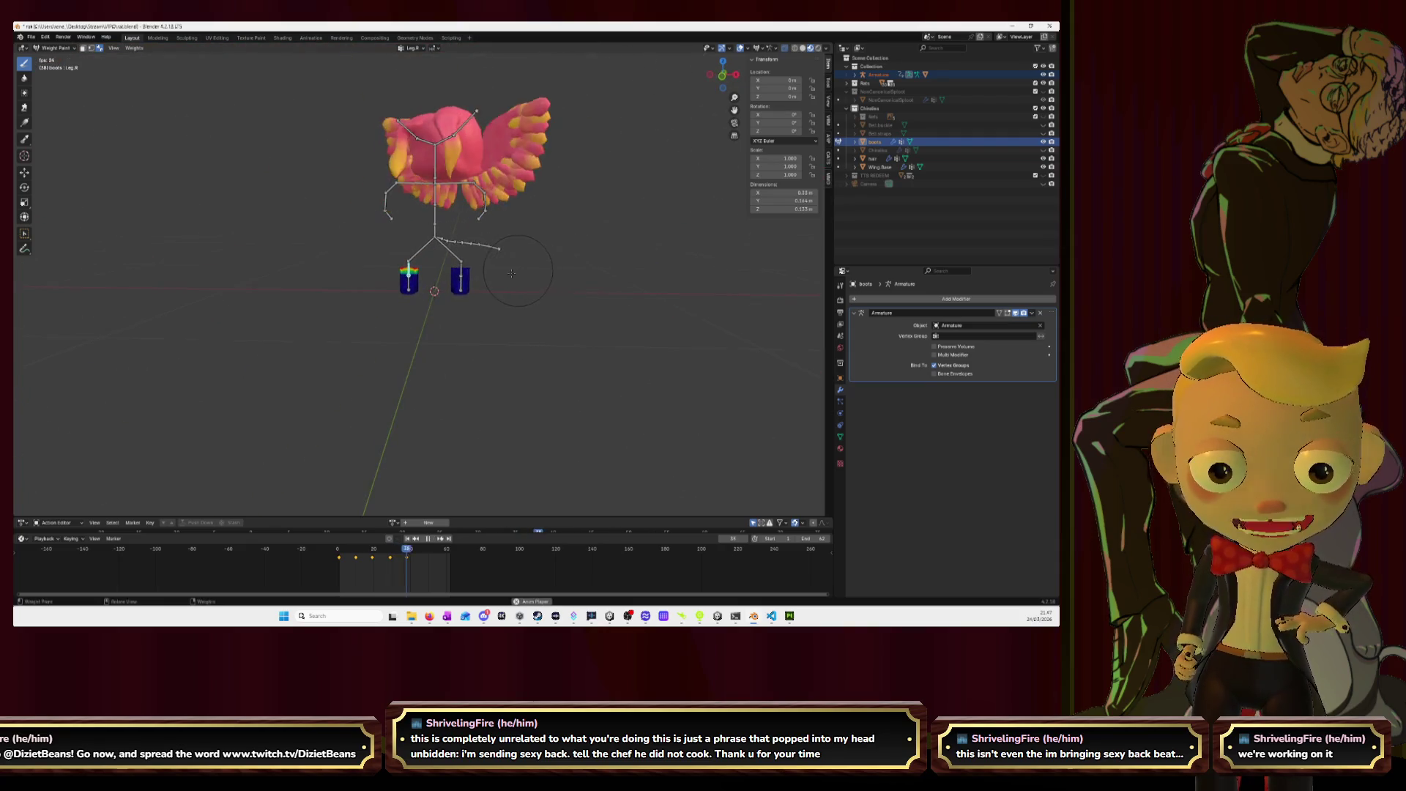
- Stop playback, hide the boots and unhide the belt straps in the Outliner
scroll(556, 305, "up", 4)
mouse_move(556, 305)
left_mouse_down()
mouse_move(674, 305)
mouse_move(564, 289)
left_mouse_up()
key("space")
left_click(1043, 141)
left_click(1043, 133)
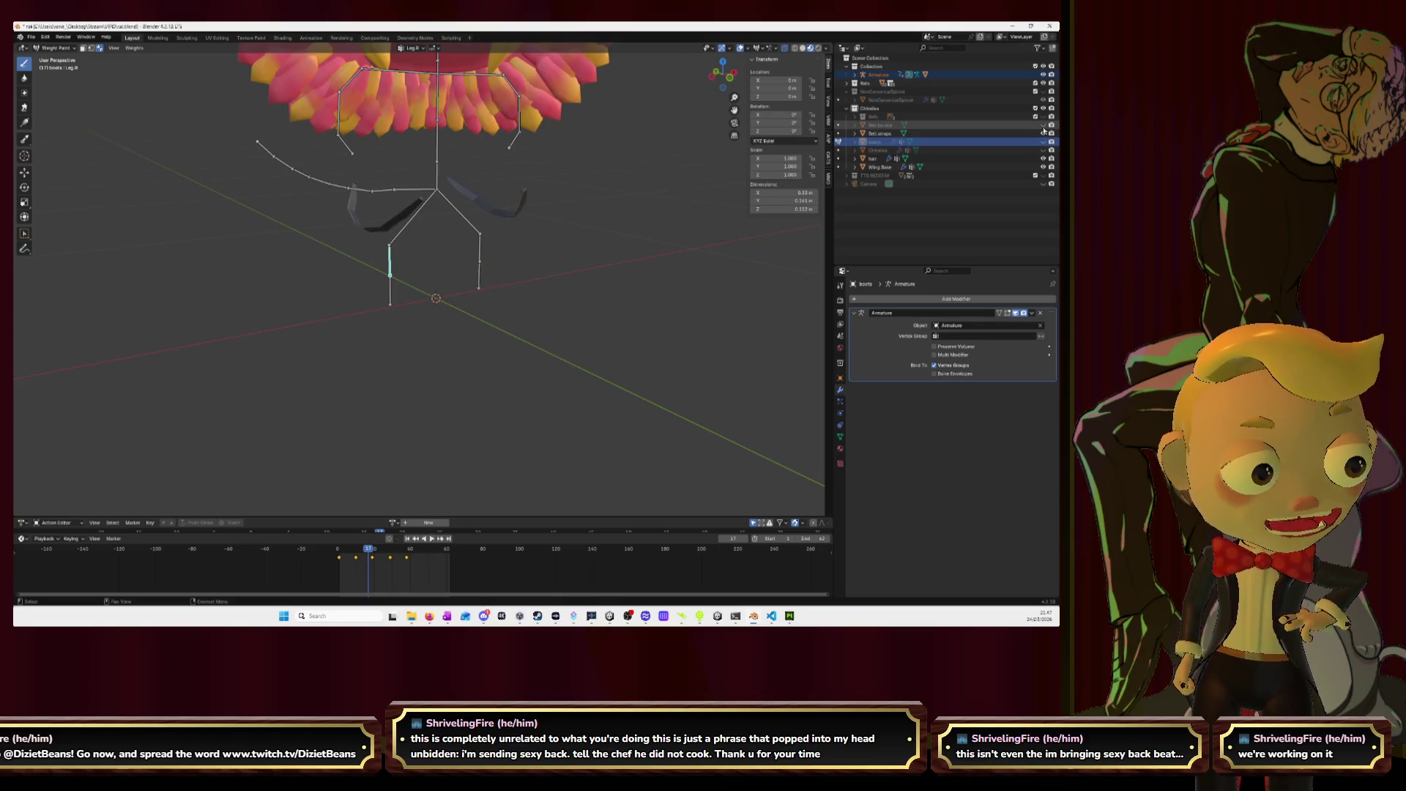
- Switch the character back to Object Mode
mouse_move(538, 189)
left_mouse_down()
mouse_move(521, 199)
mouse_move(490, 185)
left_mouse_up()
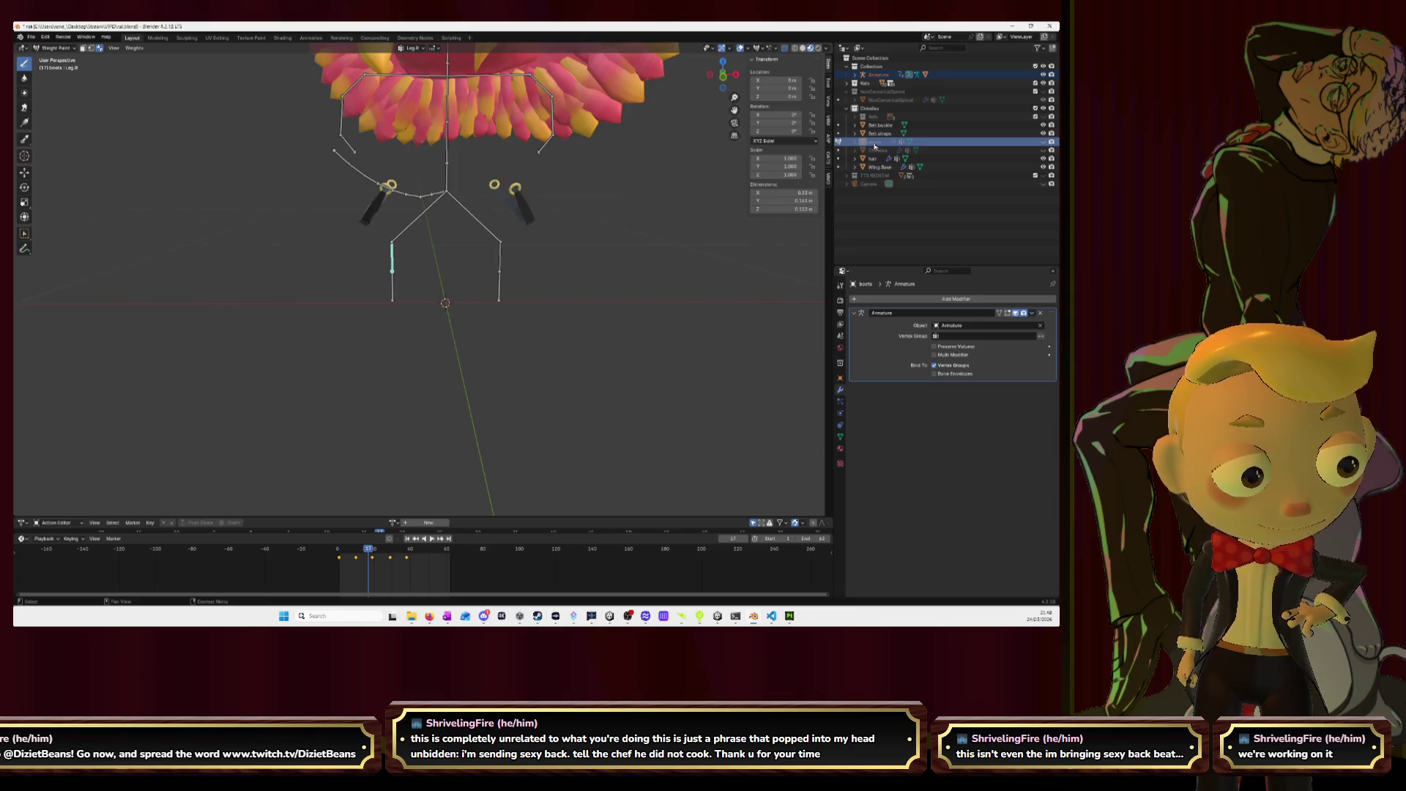
left_click(65, 48)
left_click(59, 58)
- Join Belt.straps into Belt.buckle with Ctrl+J
left_click(674, 322)
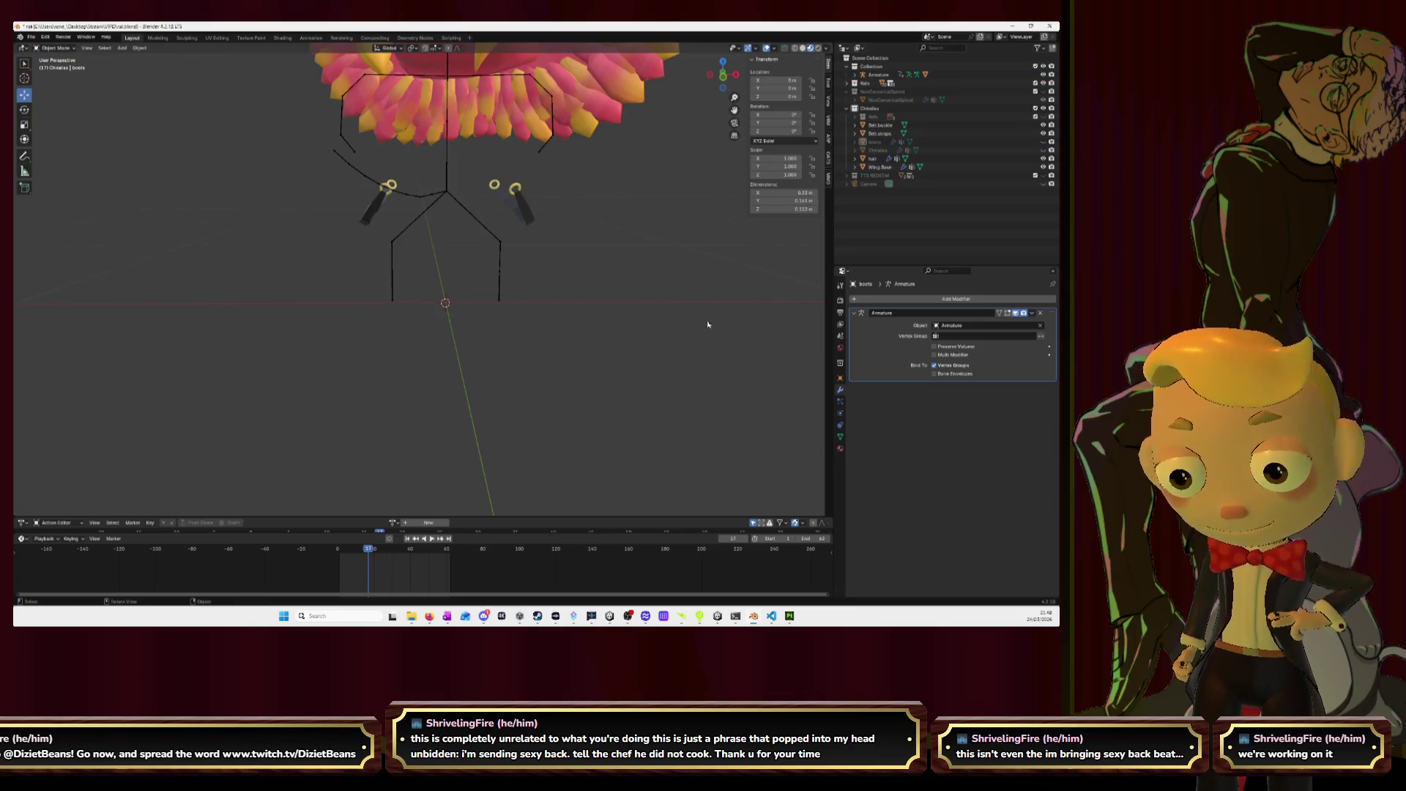
left_click(880, 126)
left_click(882, 134, "shift")
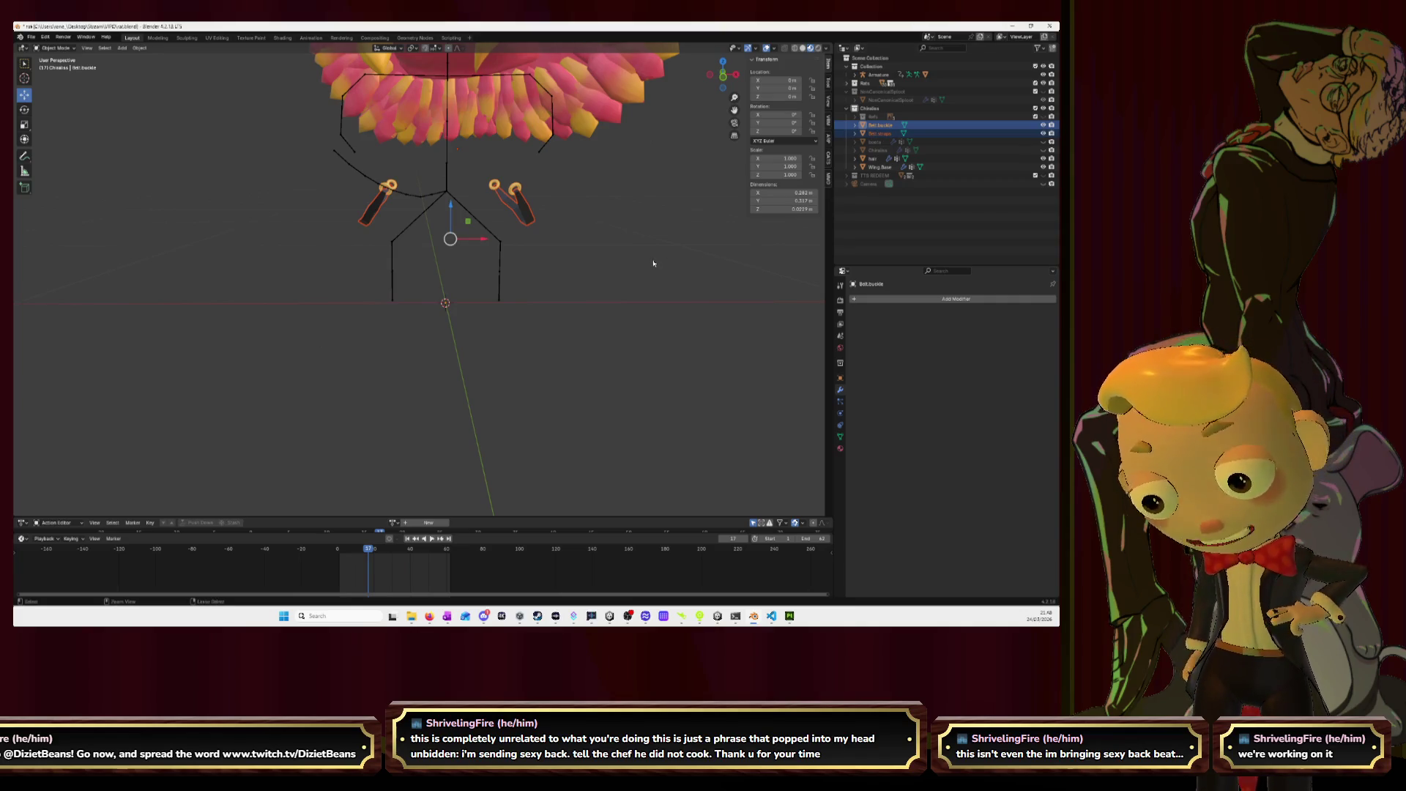
key("ctrl+j")
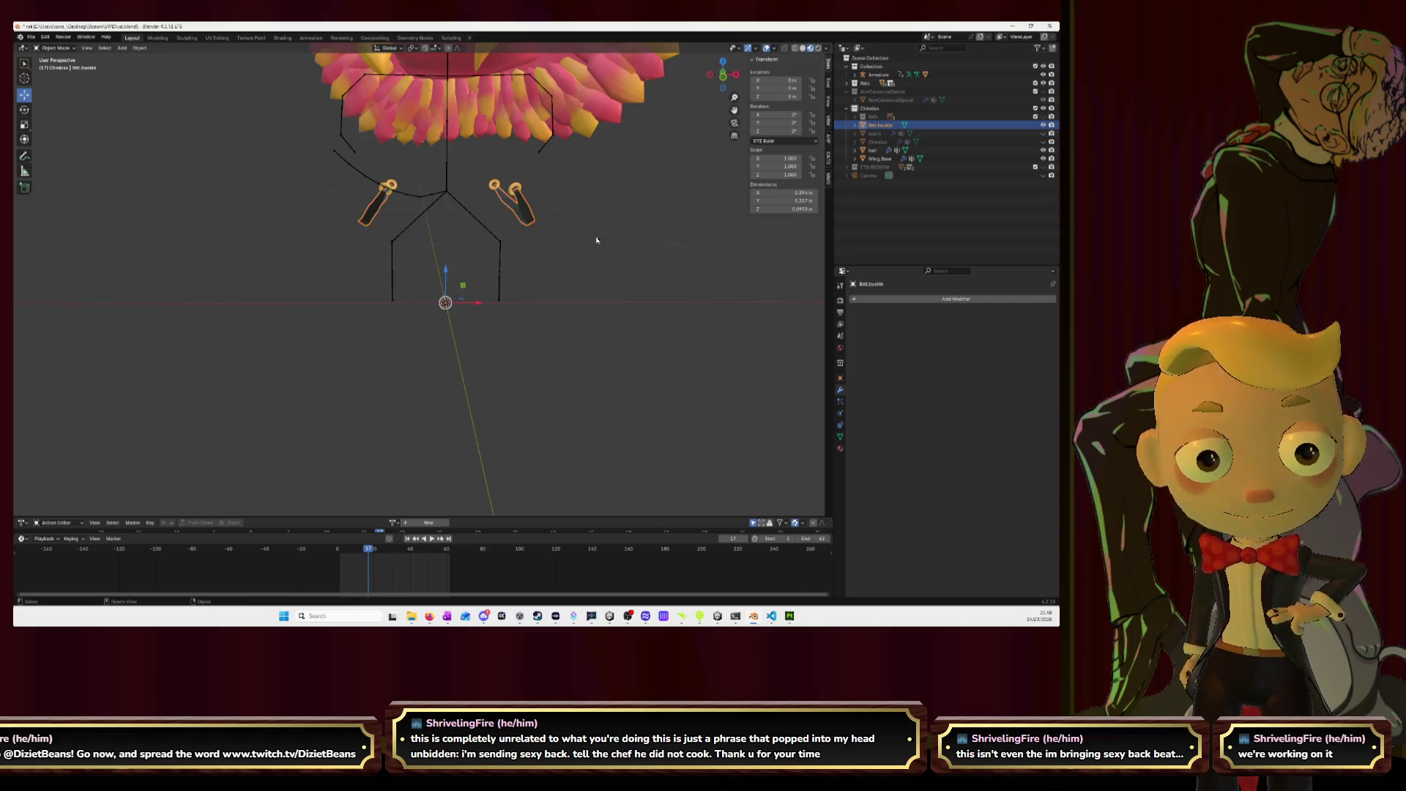
- Add an Armature modifier to the belt with its Object set to the Armature rig
left_click(882, 299)
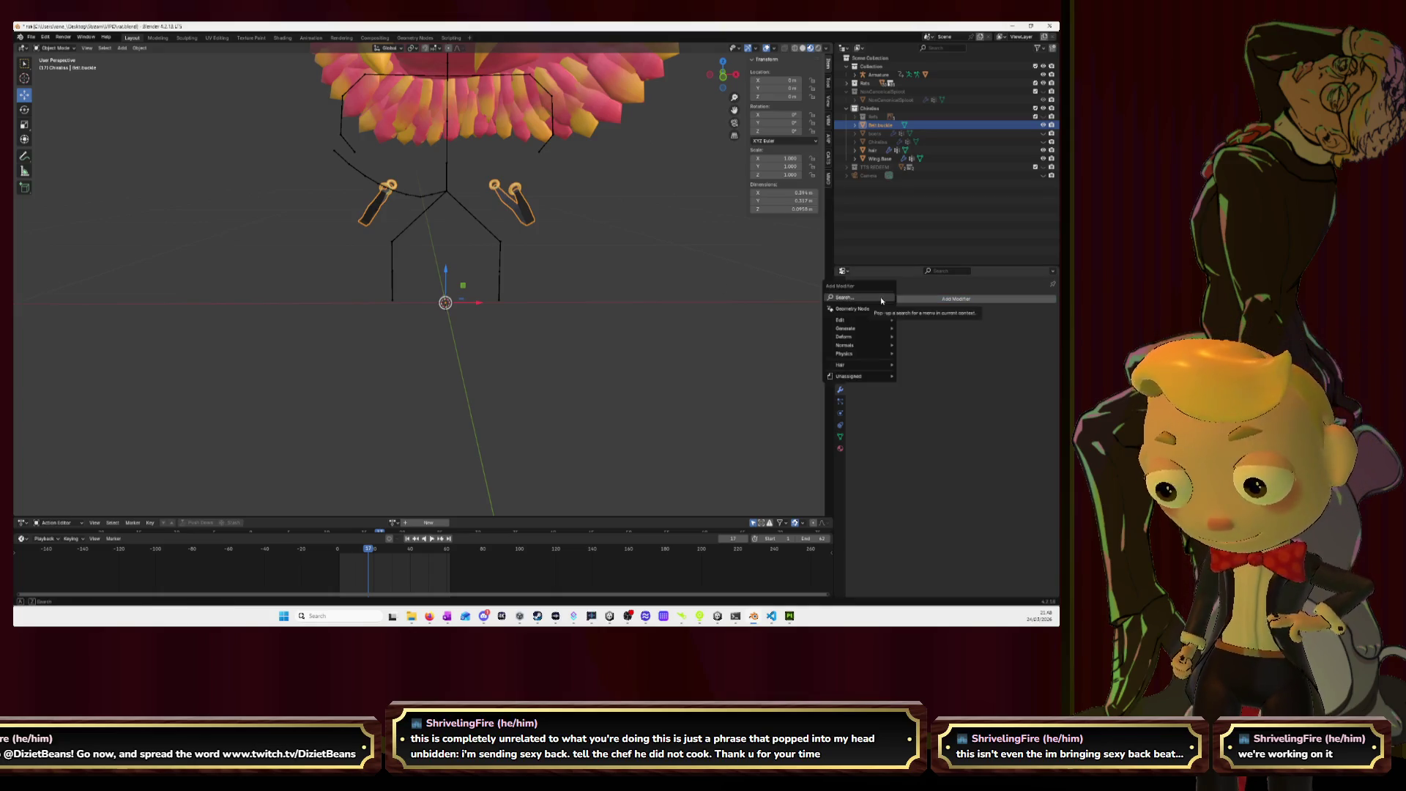
left_click(882, 299)
type("arm")
key("Return")
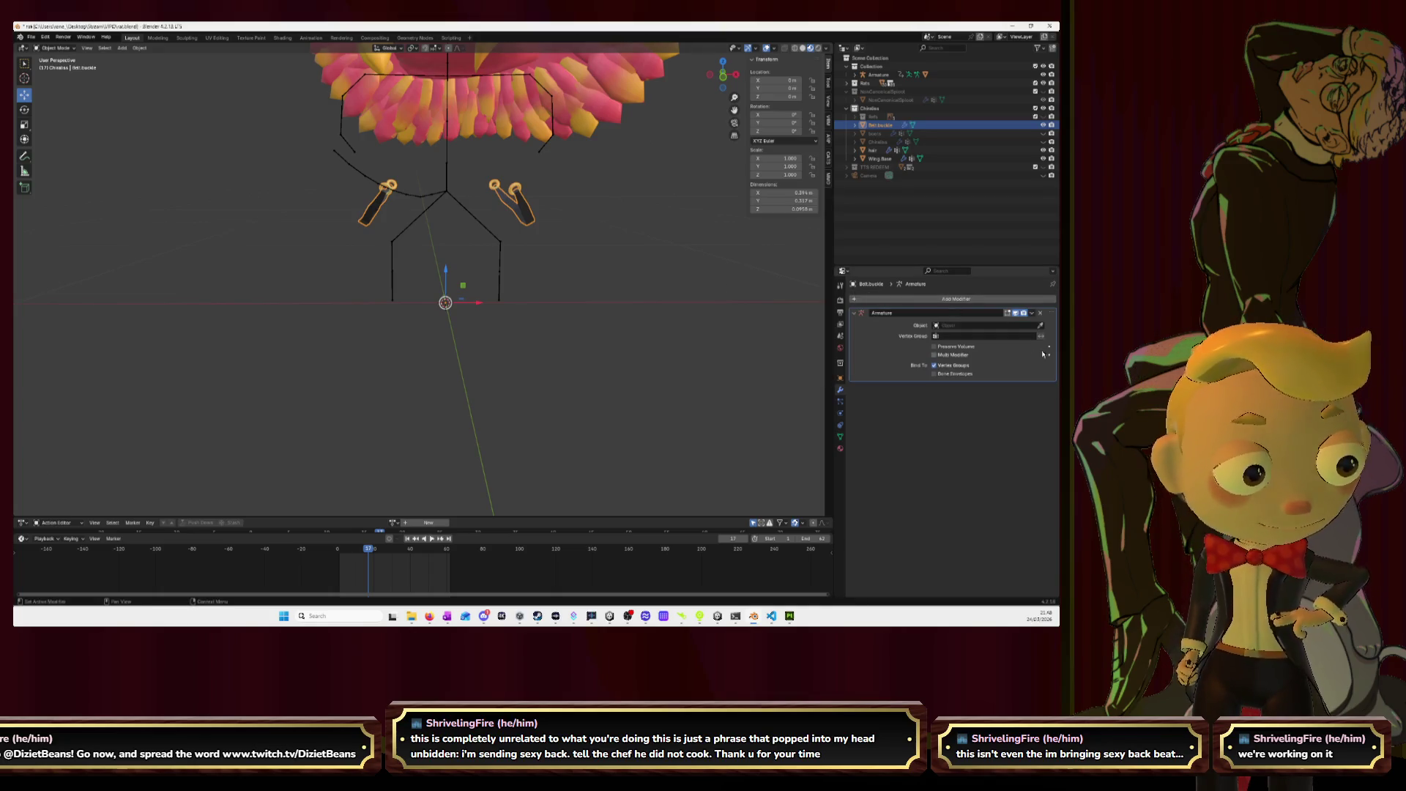
left_click(1041, 326)
left_click(449, 183)
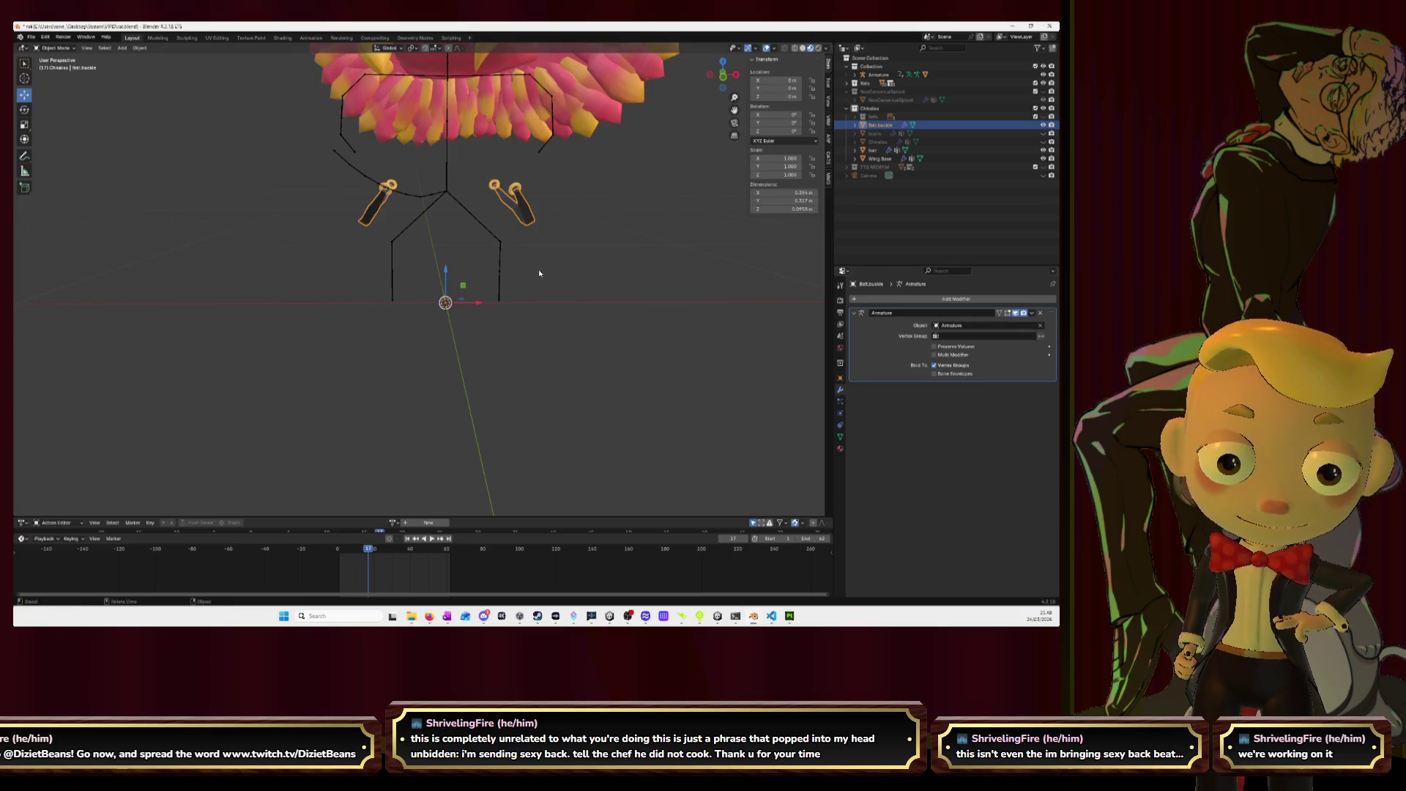
left_click(448, 183, "shift")
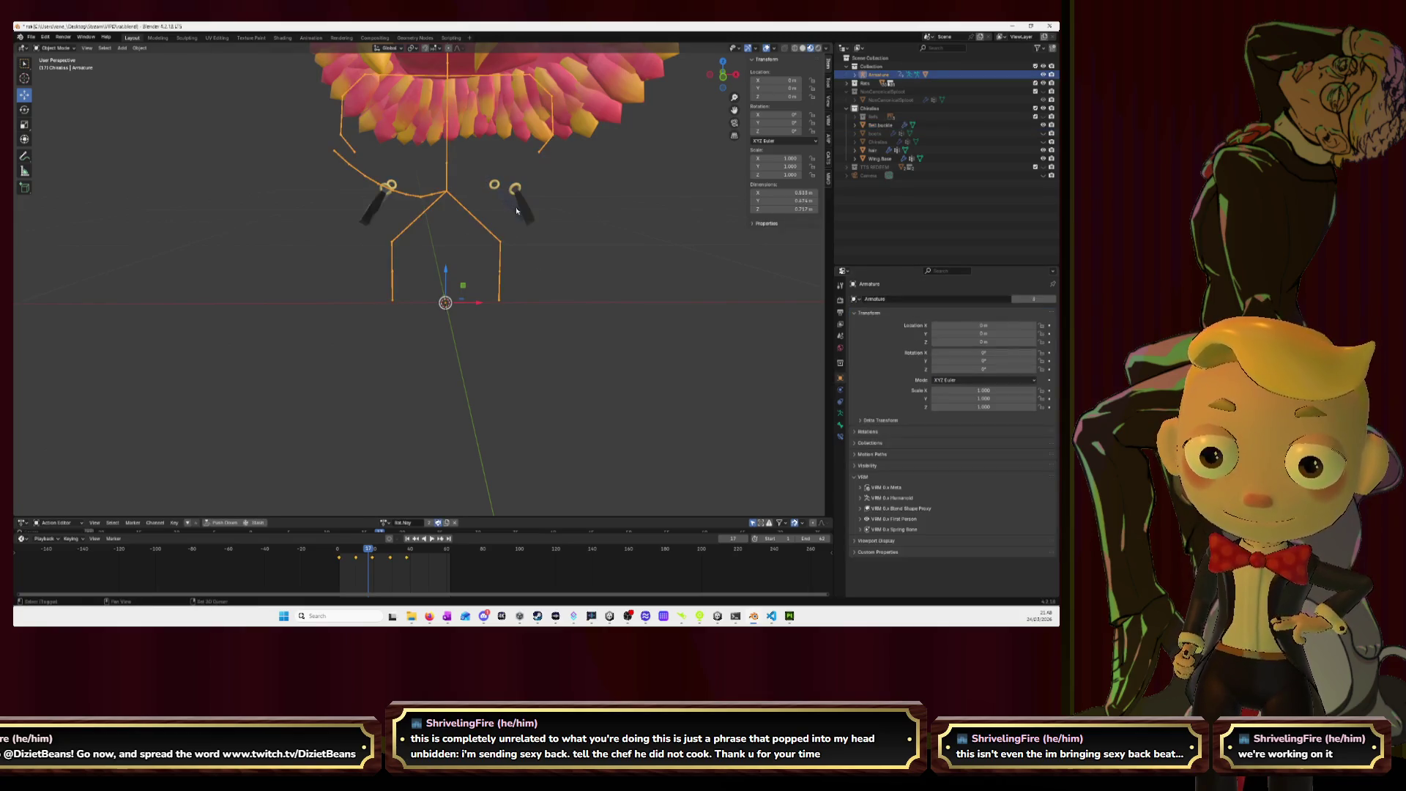
left_click(57, 48)
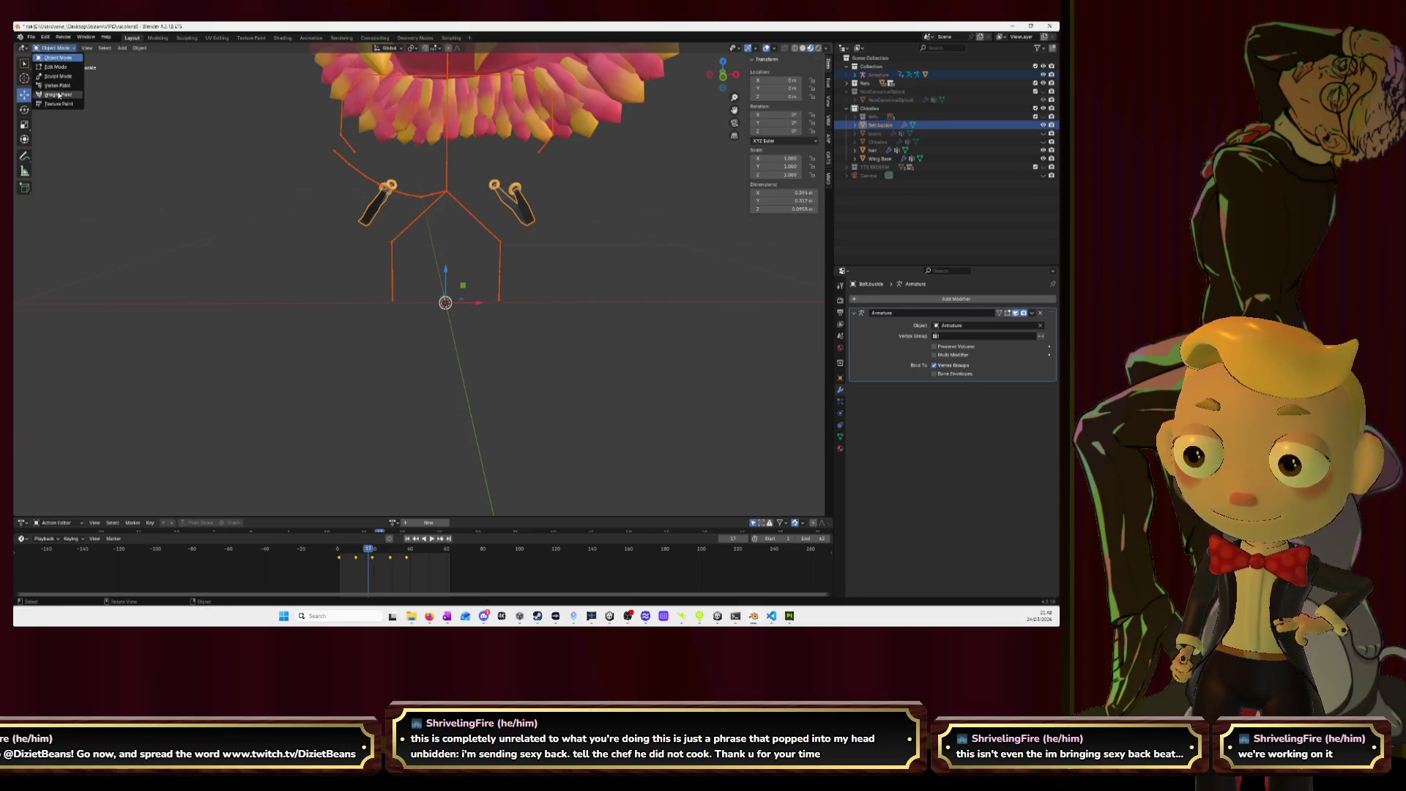
- In Weight Paint mode, paint the belt piece and both belt arcs fully to Spine.0
left_click(55, 97)
left_click(446, 176, "ctrl")
left_click_drag(446, 205, 351, 200)
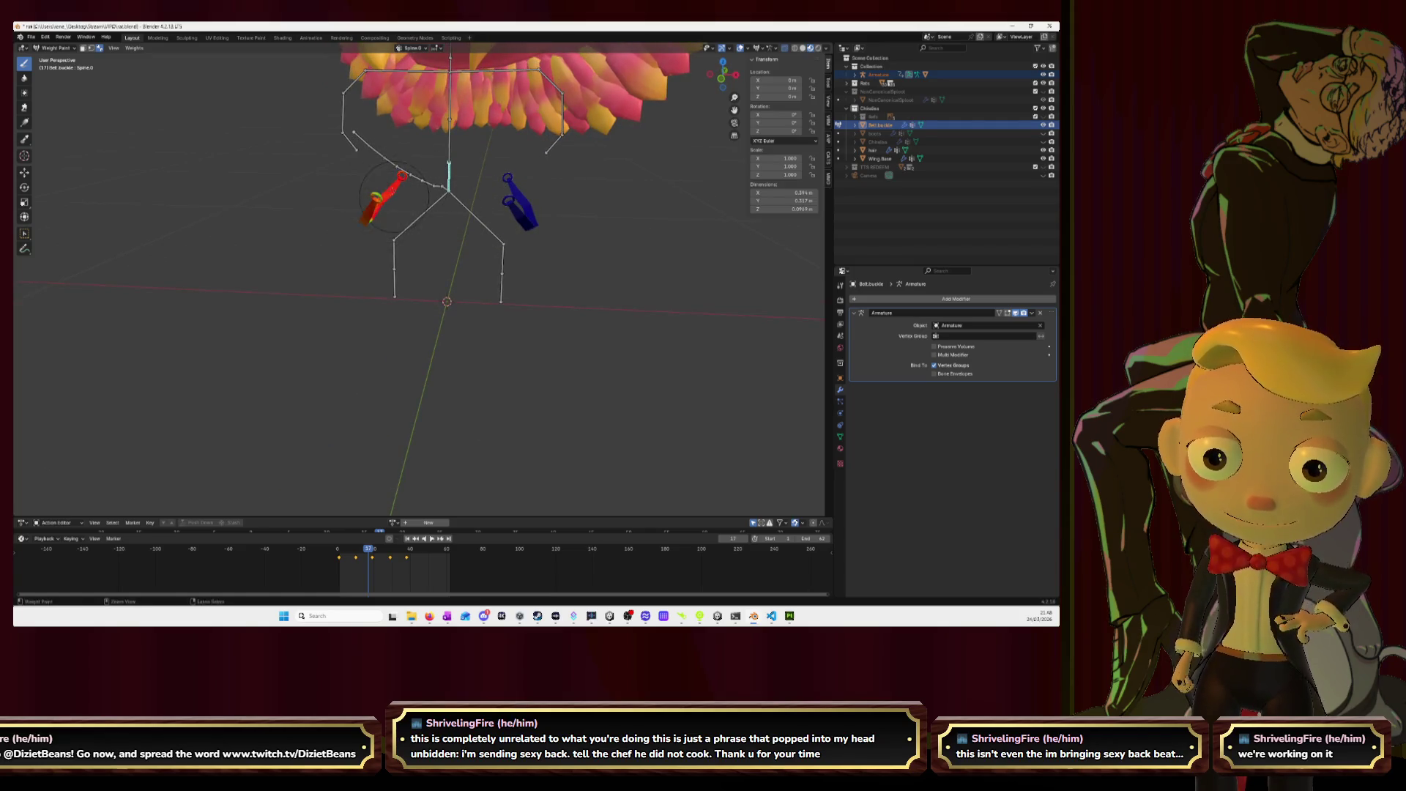
left_click_drag(520, 202, 493, 238)
left_click_drag(587, 241, 469, 277)
mouse_move(449, 187)
left_mouse_down()
mouse_move(411, 196)
mouse_move(472, 178)
left_mouse_up()
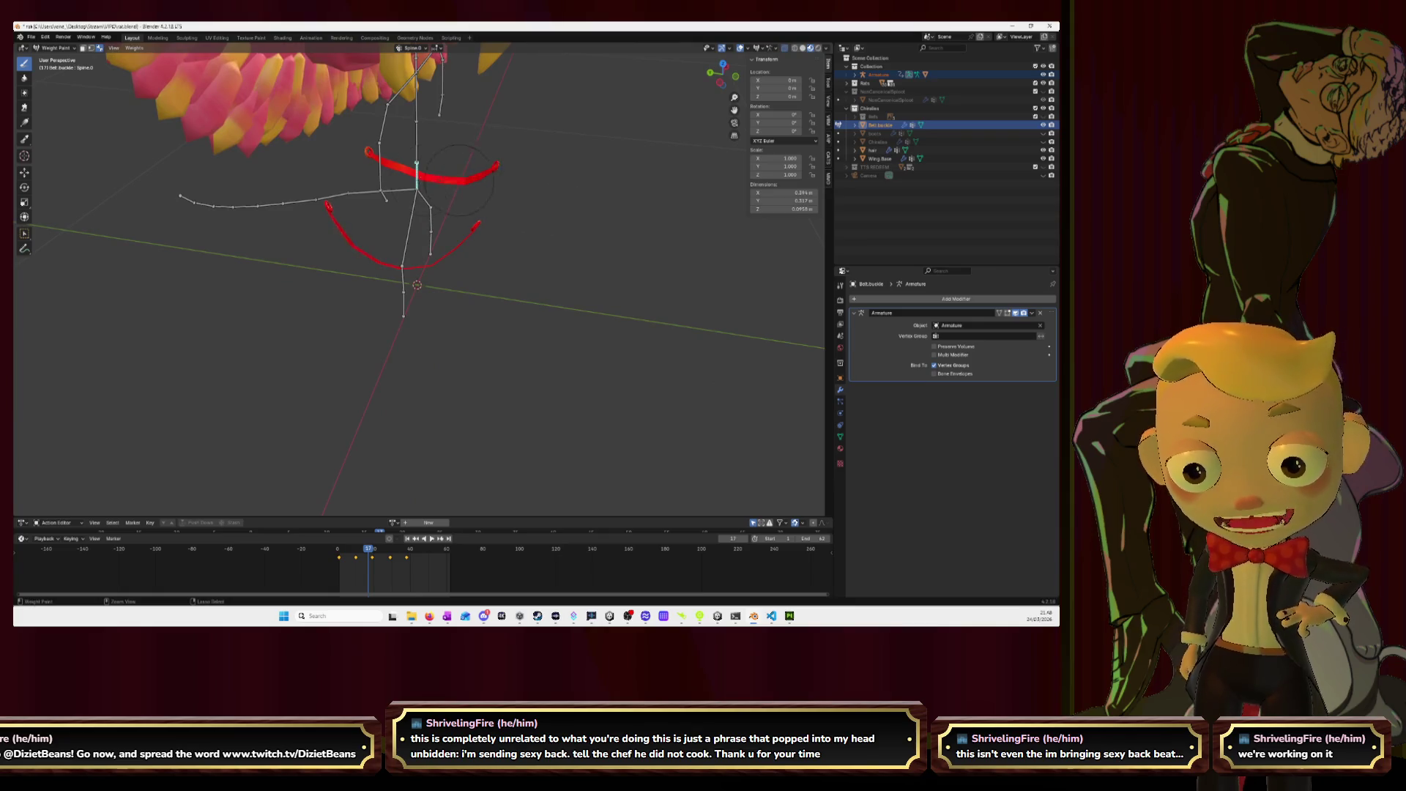
mouse_move(400, 217)
left_mouse_down()
mouse_move(542, 209)
mouse_move(392, 209)
mouse_move(406, 234)
left_mouse_up()
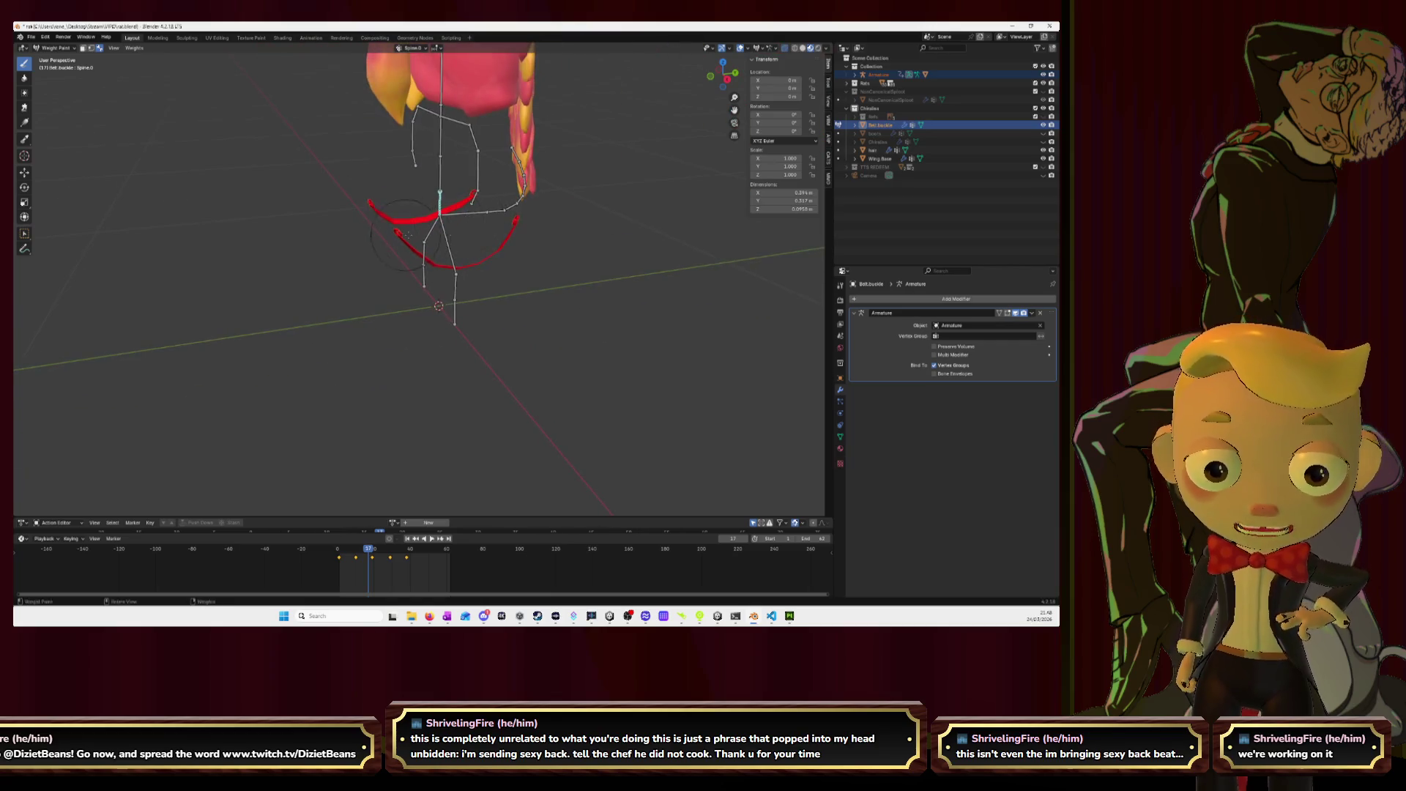
- Hide the belt buckle and unhide the boots, body, hair and wings in the Outliner
left_click(1043, 125)
left_click_drag(1044, 125, 1044, 157)
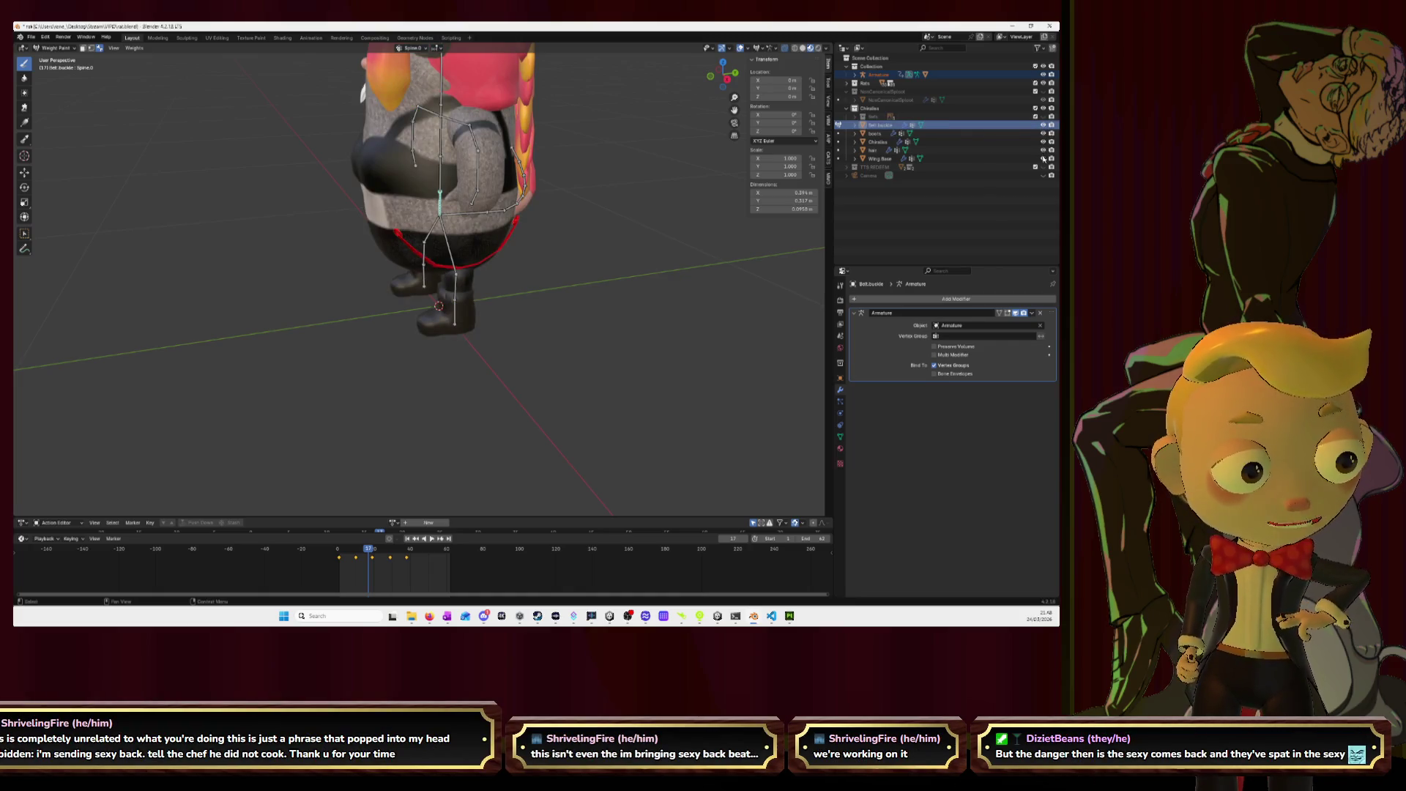
mouse_move(601, 271)
left_mouse_down()
mouse_move(579, 264)
mouse_move(614, 256)
left_mouse_up()
- Select the Armature rig from Object Mode and put it into Pose Mode
key("a")
left_click(55, 48)
left_click(55, 58)
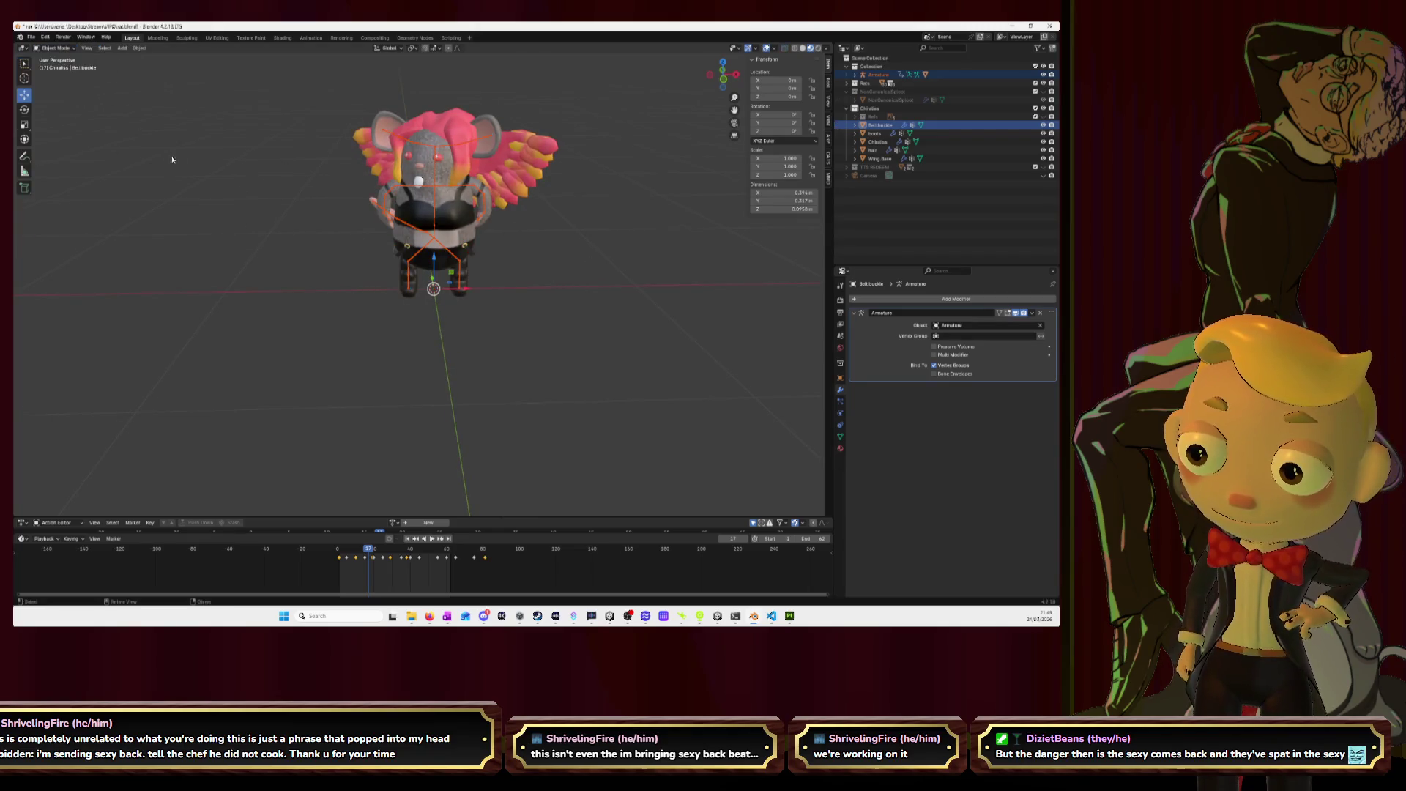
left_click(434, 189)
left_click(55, 47)
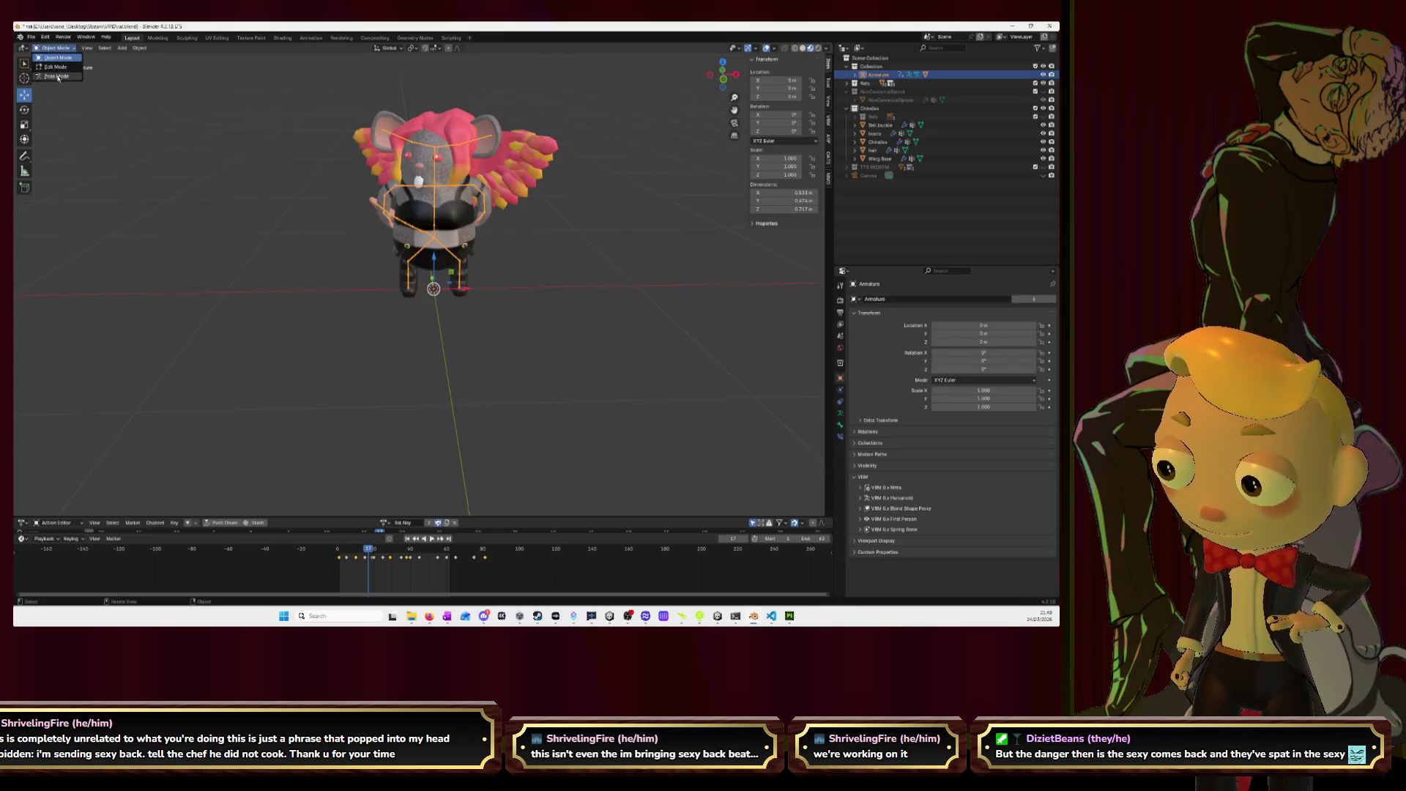
left_click(55, 76)
- Assign the Rat.Dance action, set the end frame to 200, and play it
left_click(388, 523)
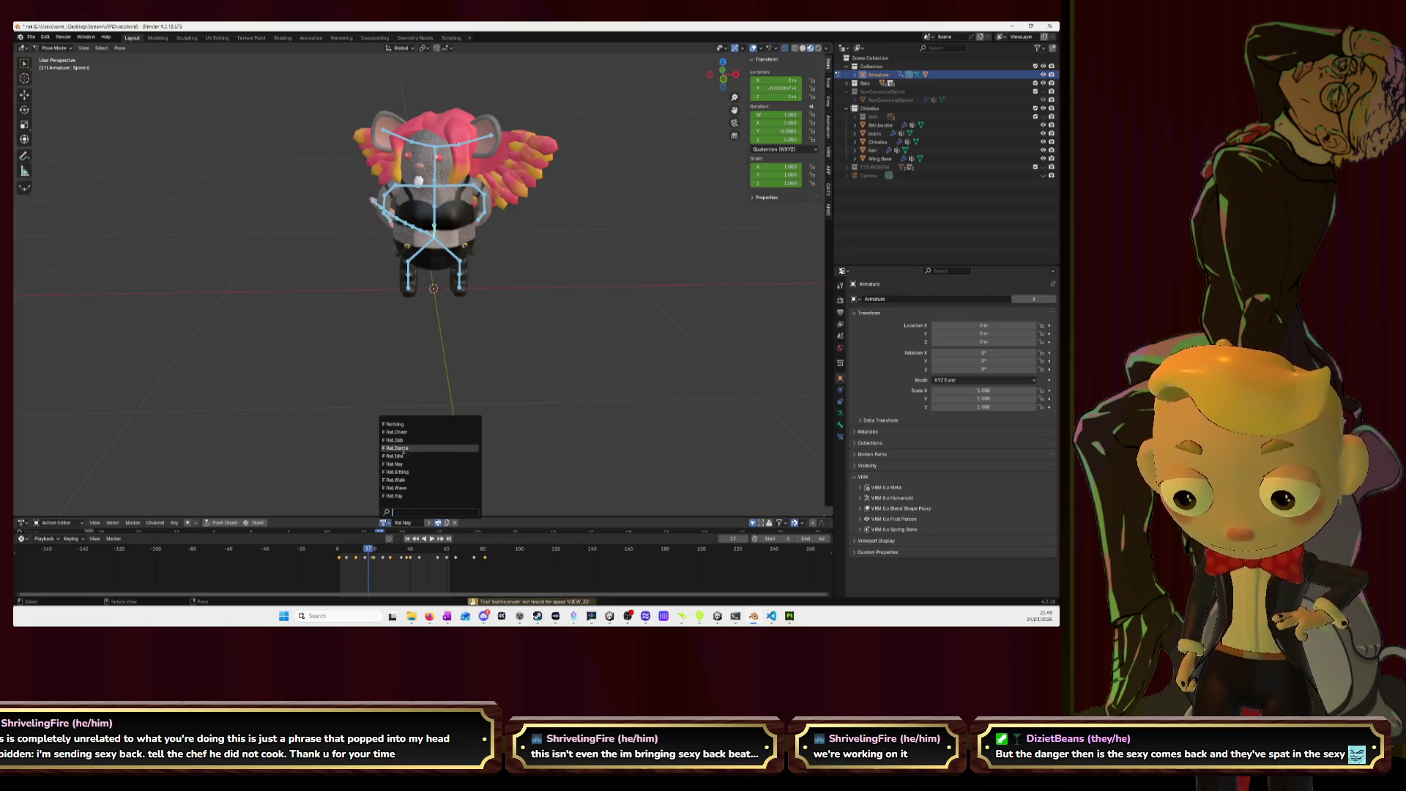
left_click(395, 447)
left_click(816, 540)
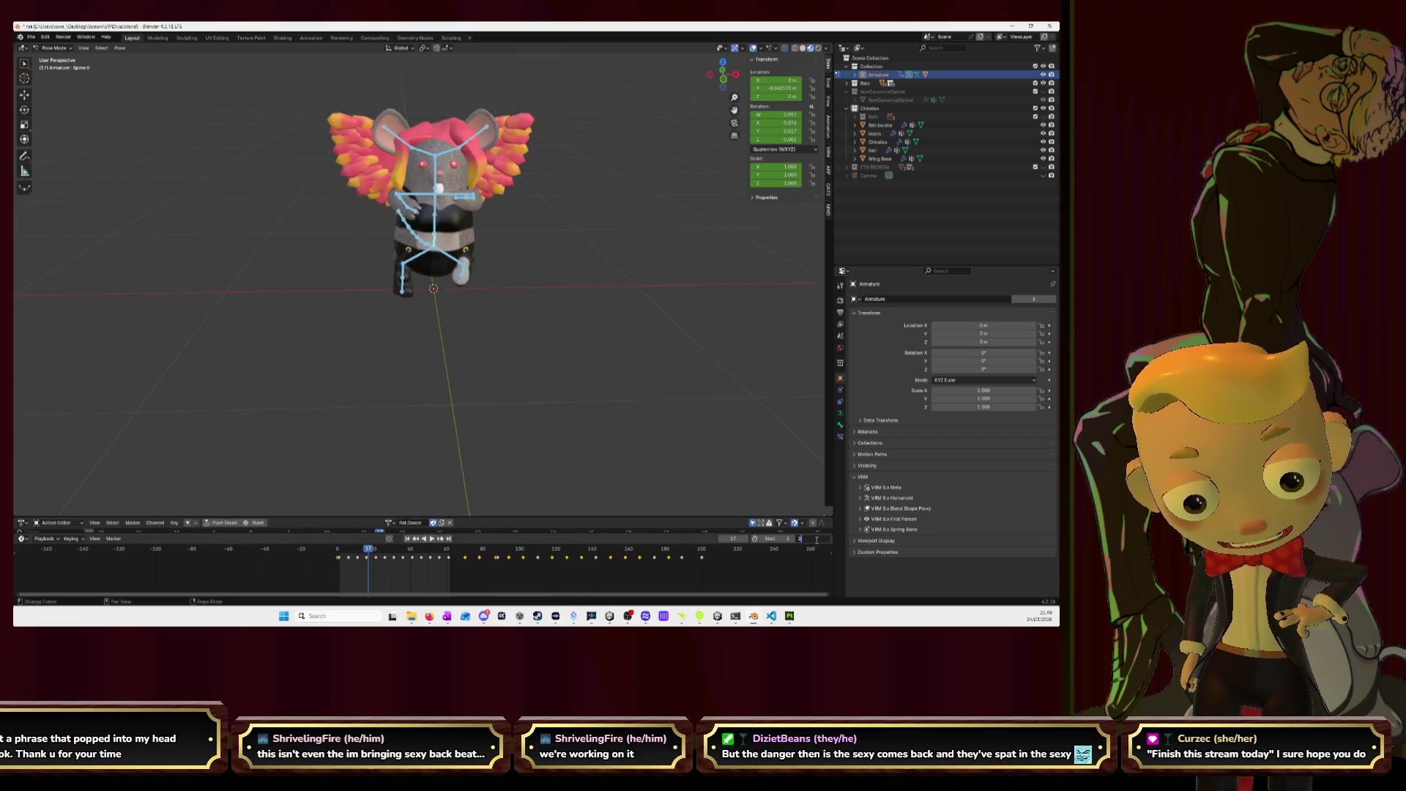
key("Return")
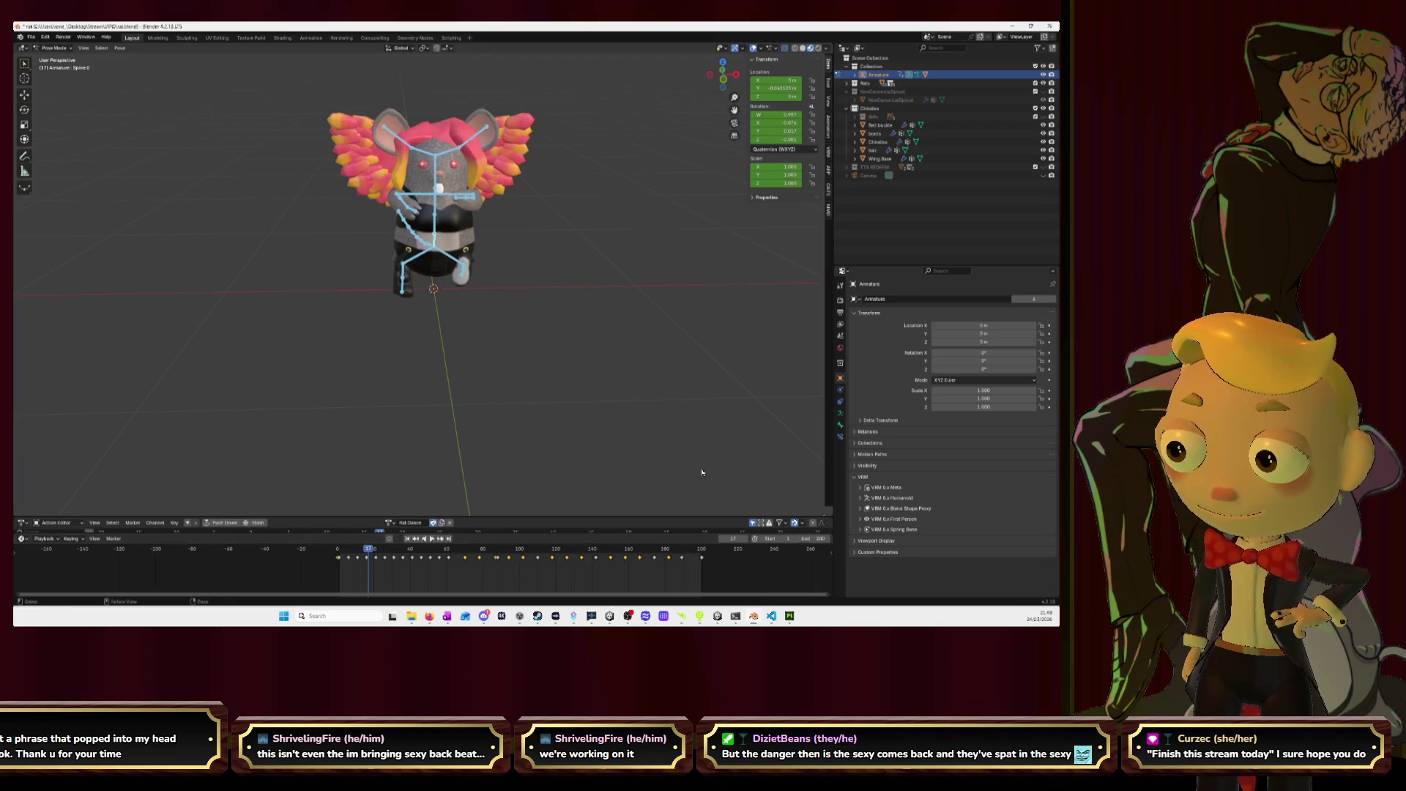
key("space")
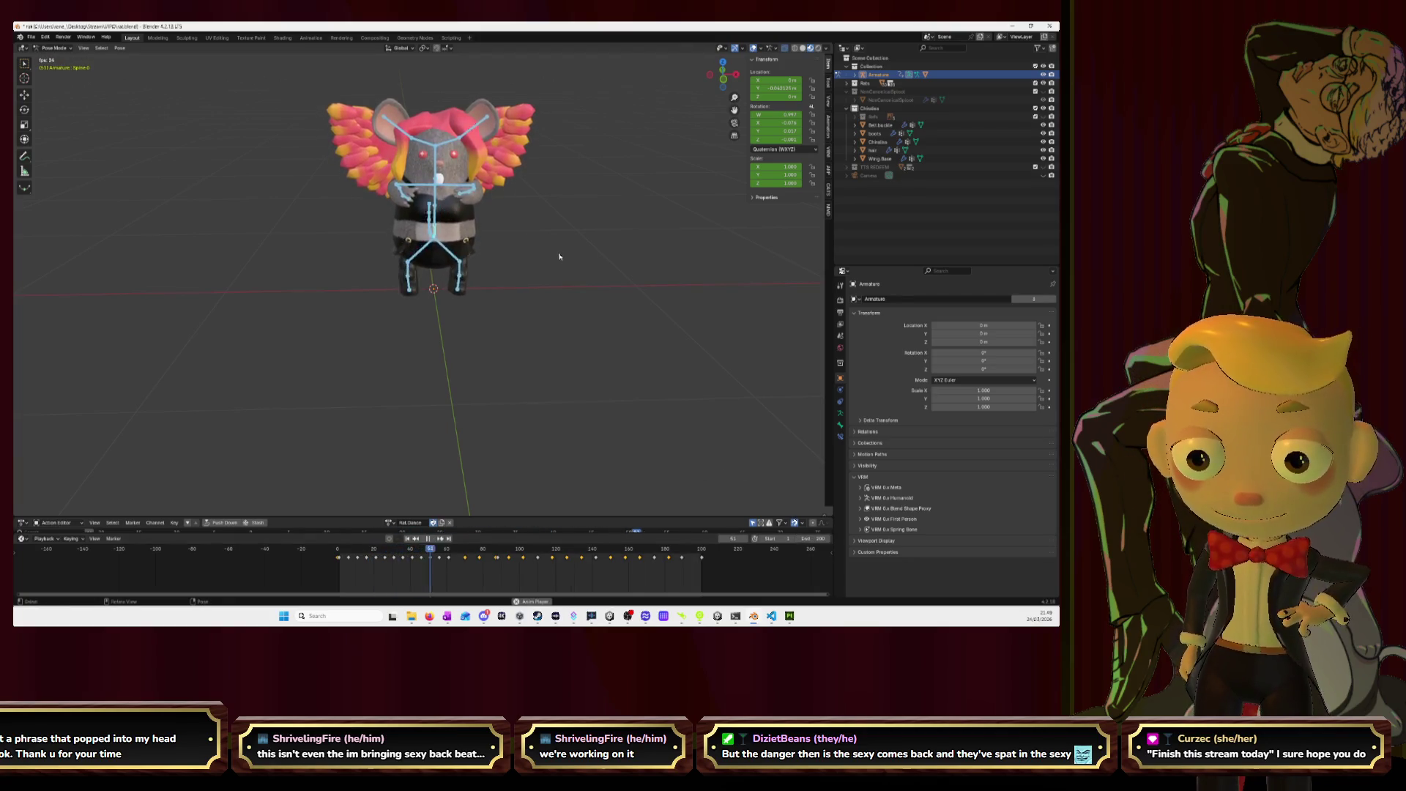
- Watch the dance from a centred front view, then switch to Substance 3D Painter
left_click_drag(632, 262, 594, 252)
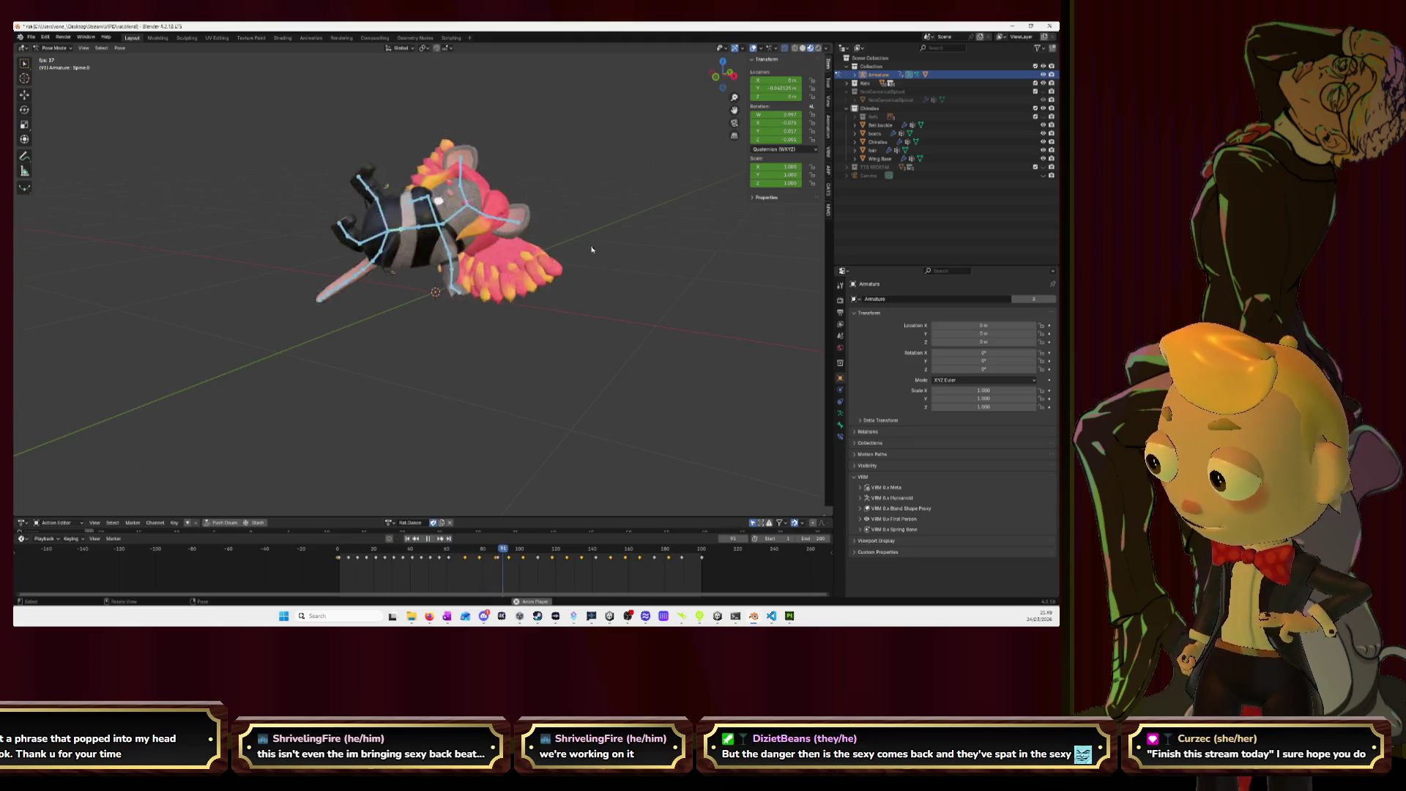
left_click(717, 77)
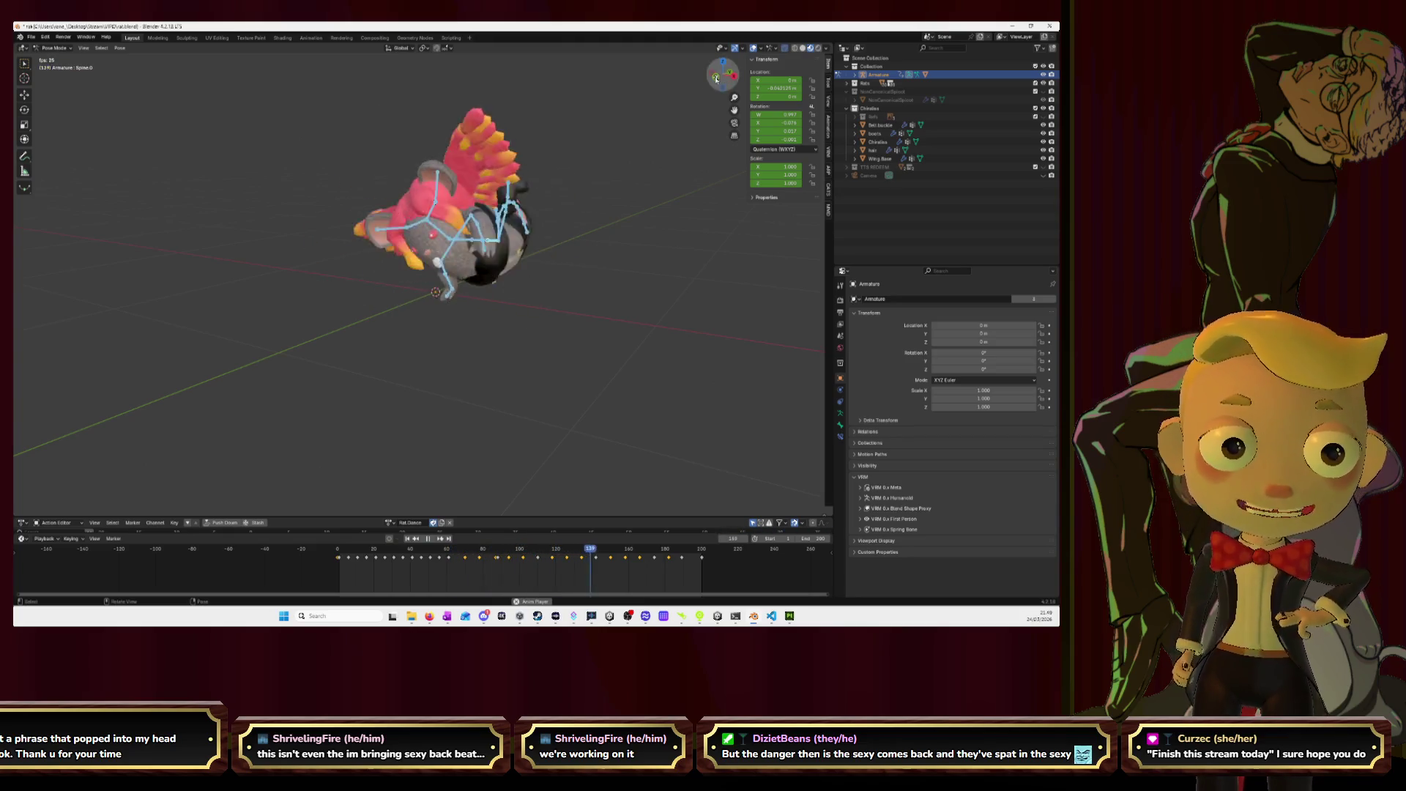
left_click_drag(734, 109, 795, 162)
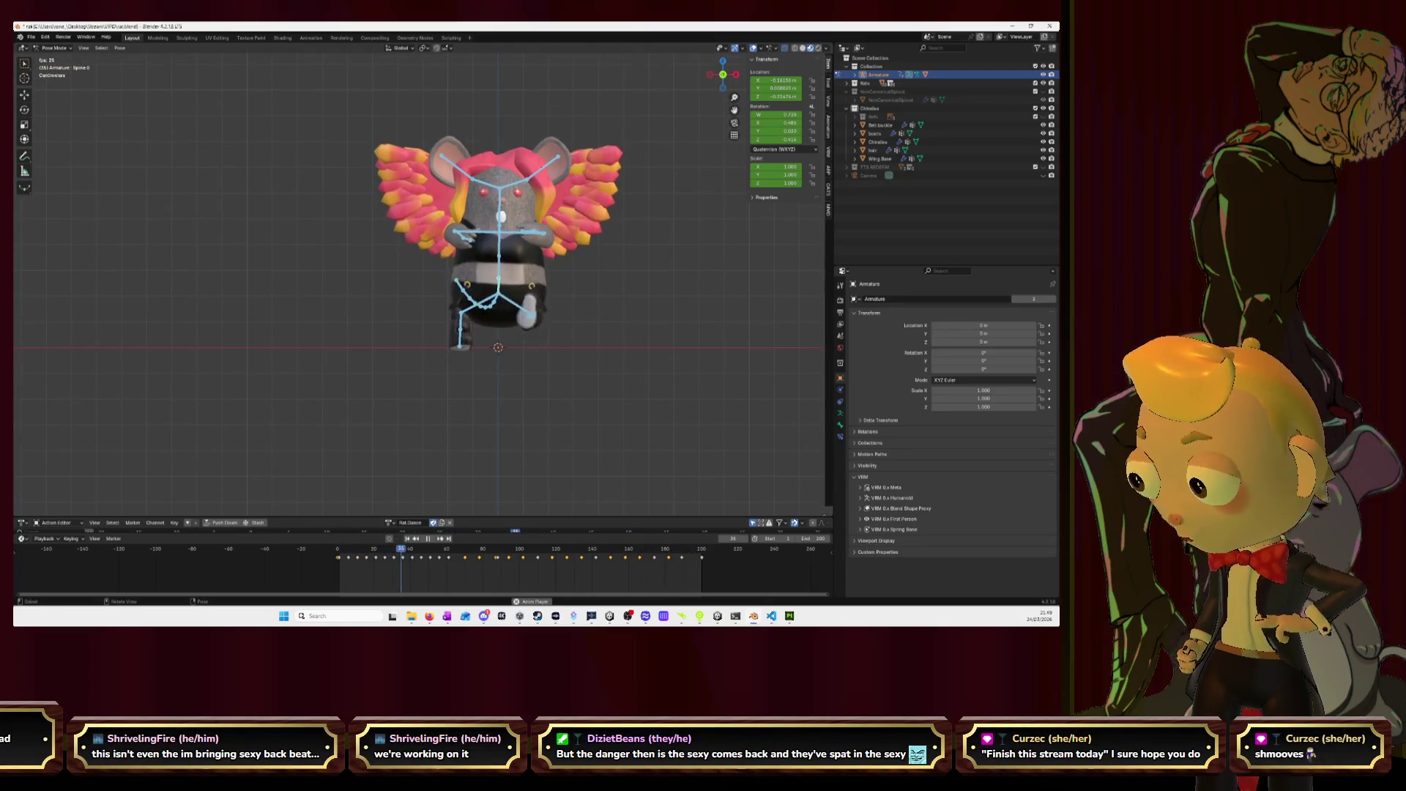
key("alt+Tab")
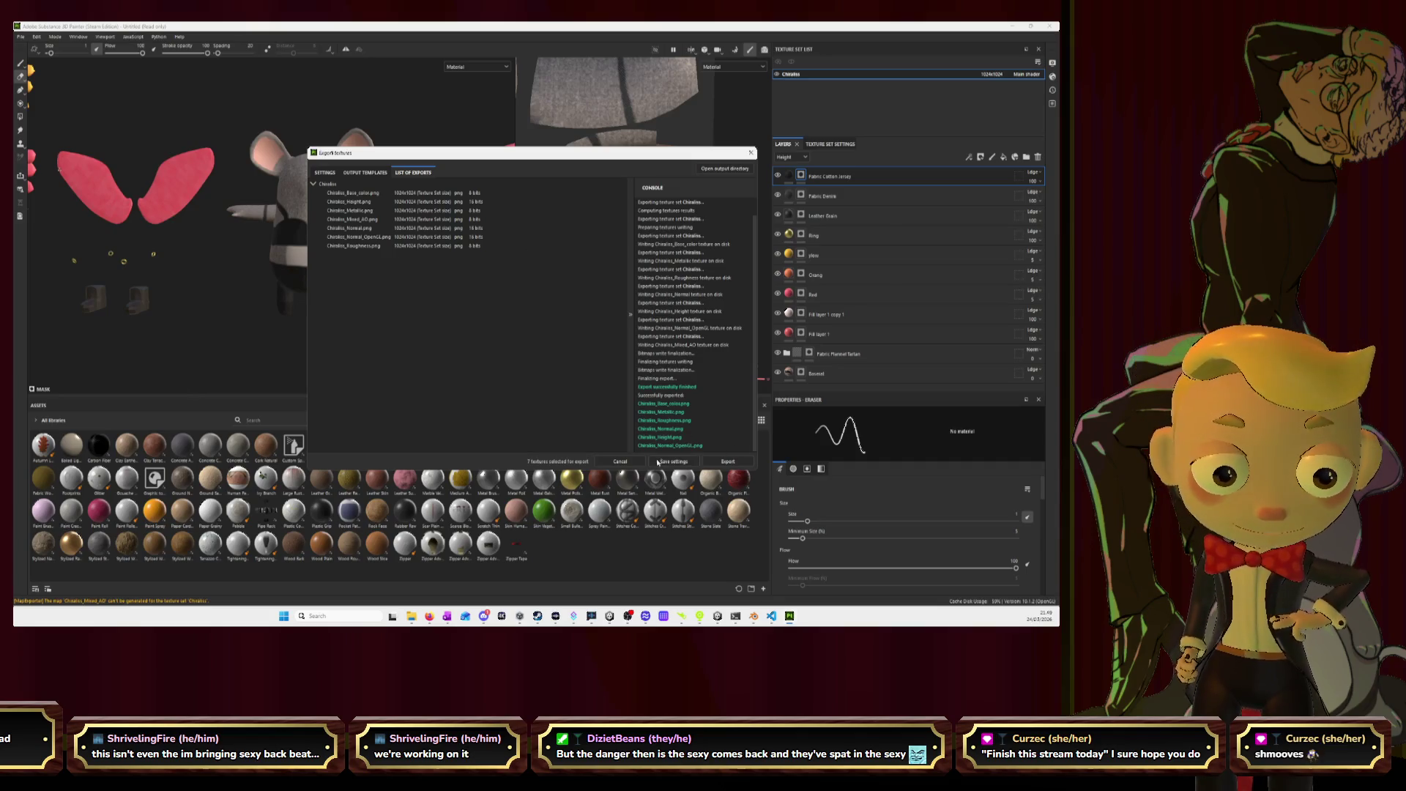
- Close Painter's finished export window and stop Blender's animation playback
left_click(620, 462)
key("alt+Tab")
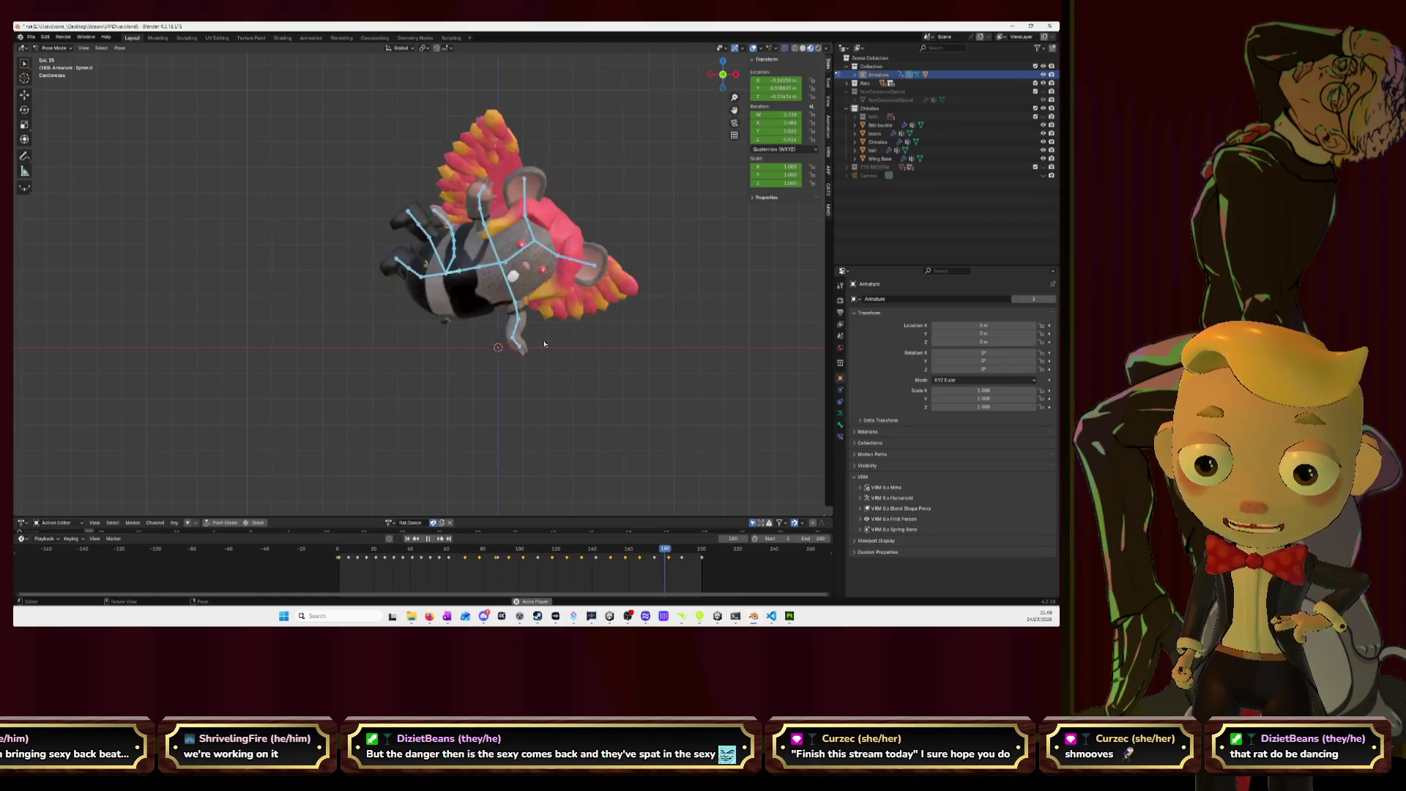
key("space")
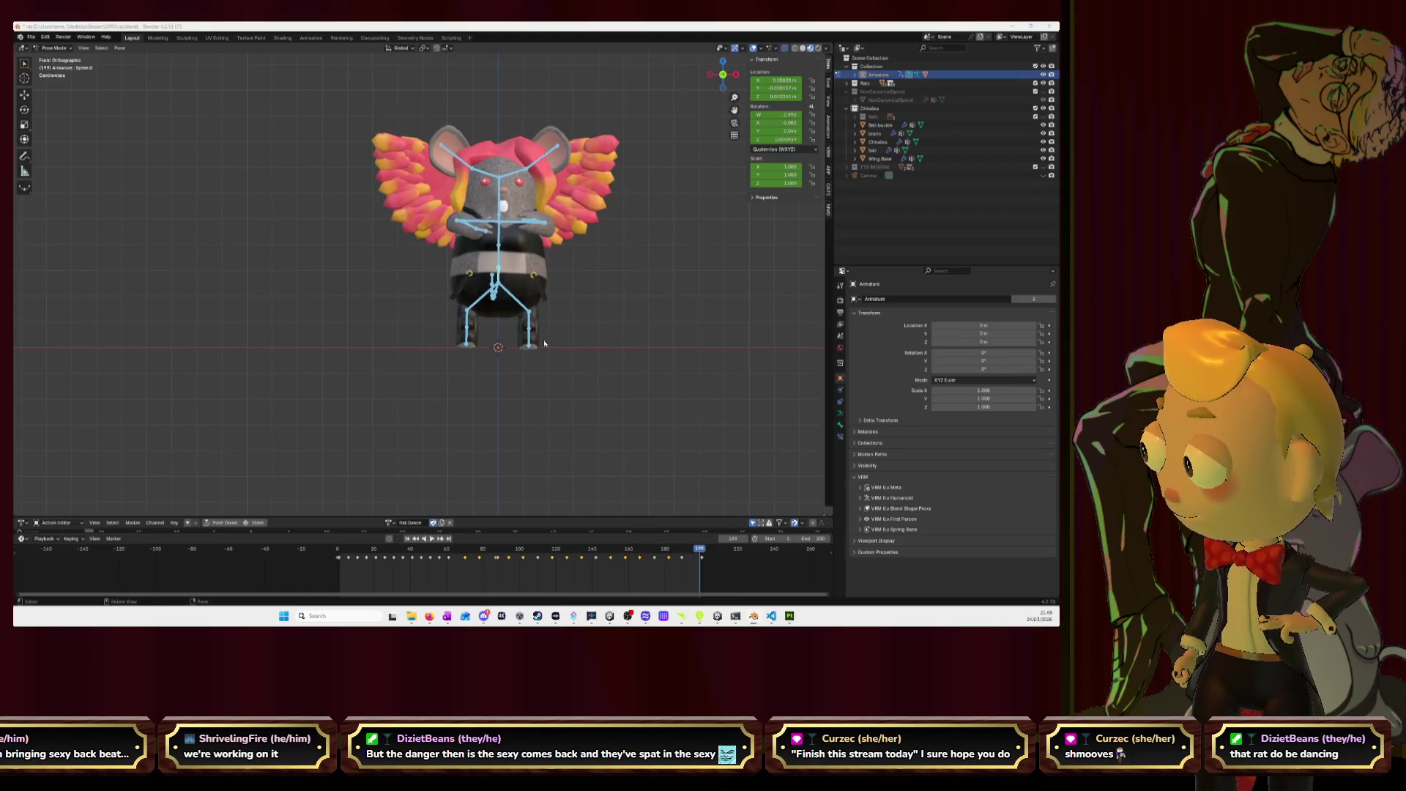
key("alt+Tab")
- Save the Painter project as 'chiralas' in Rat textures > Chiralas, then close Painter
key("ctrl+s")
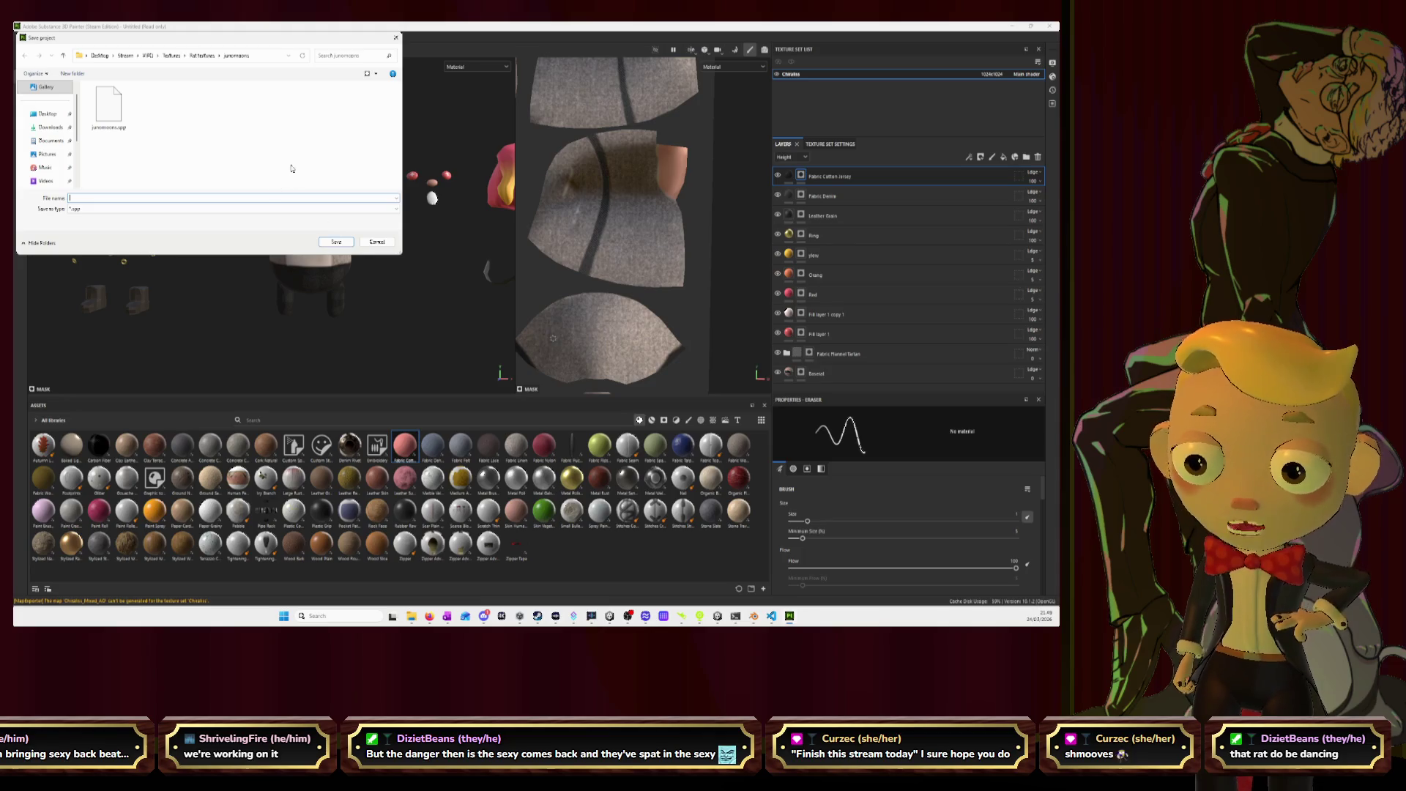
left_click(203, 55)
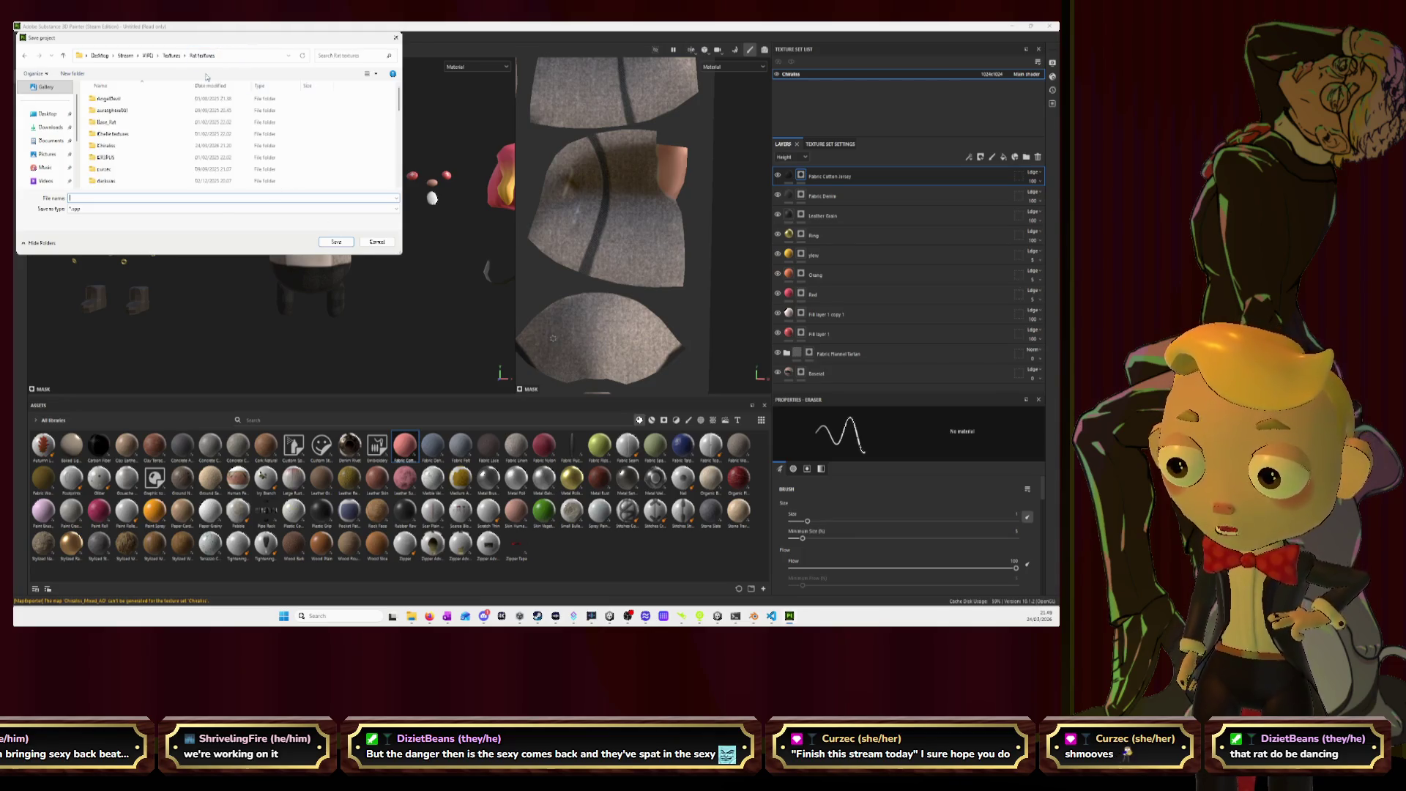
double_click(108, 147)
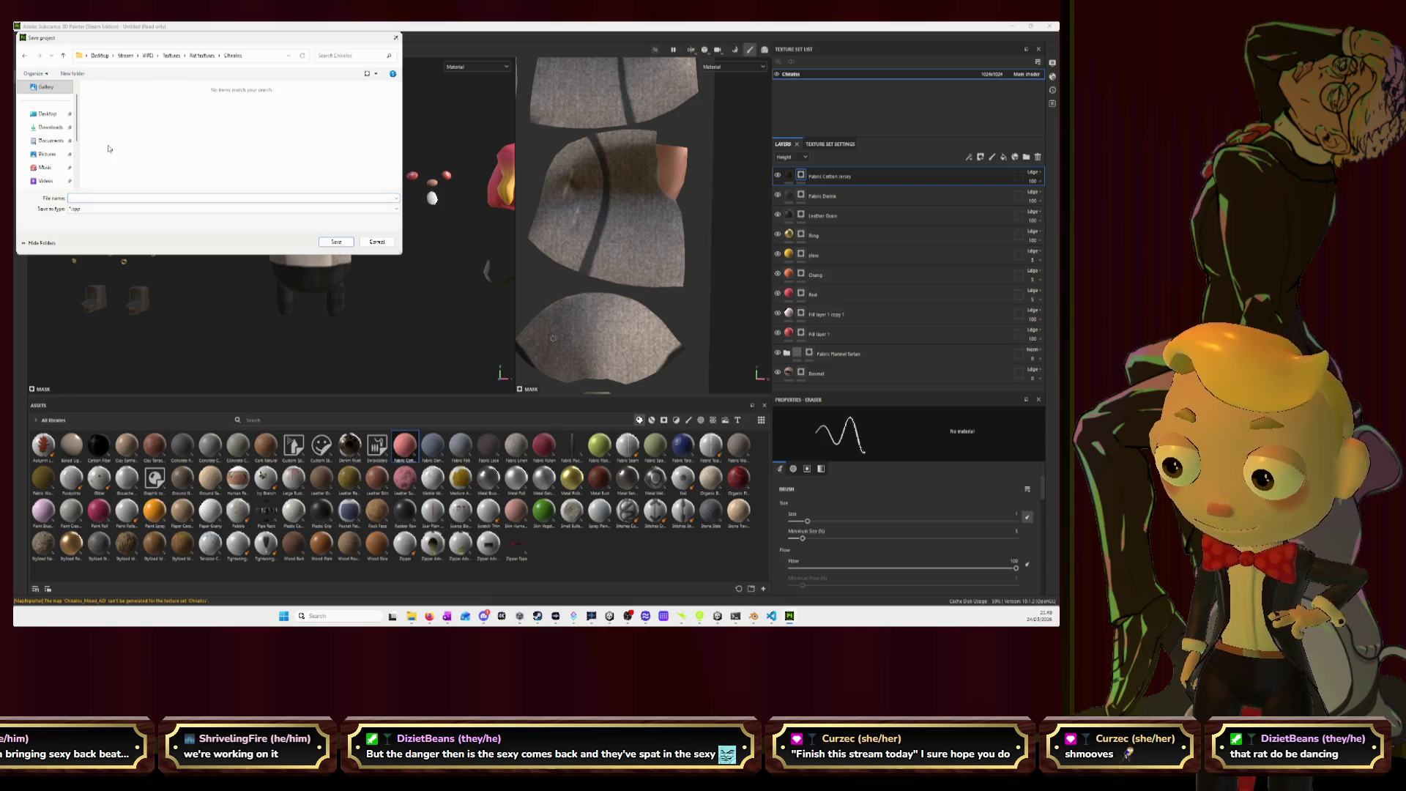
type("c")
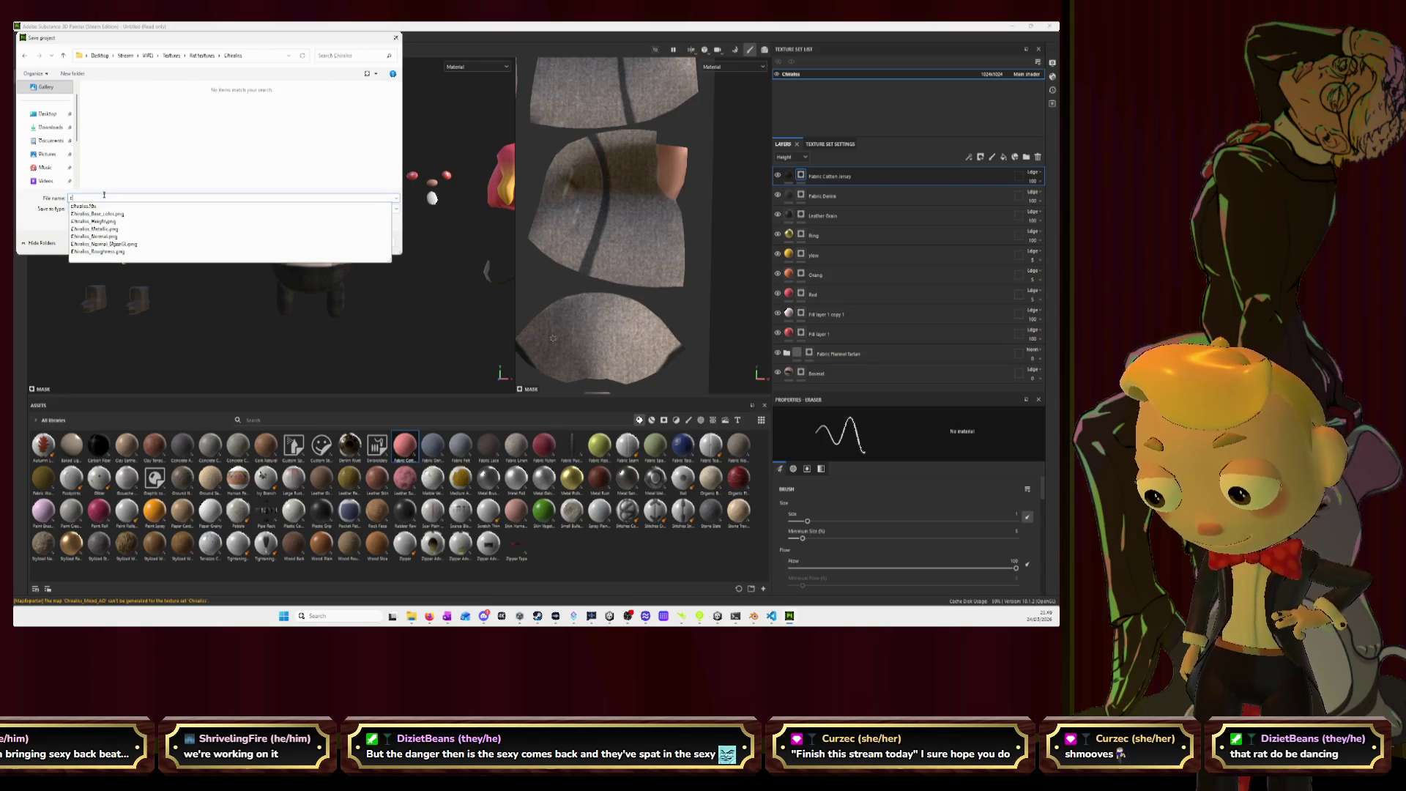
type("hiralas")
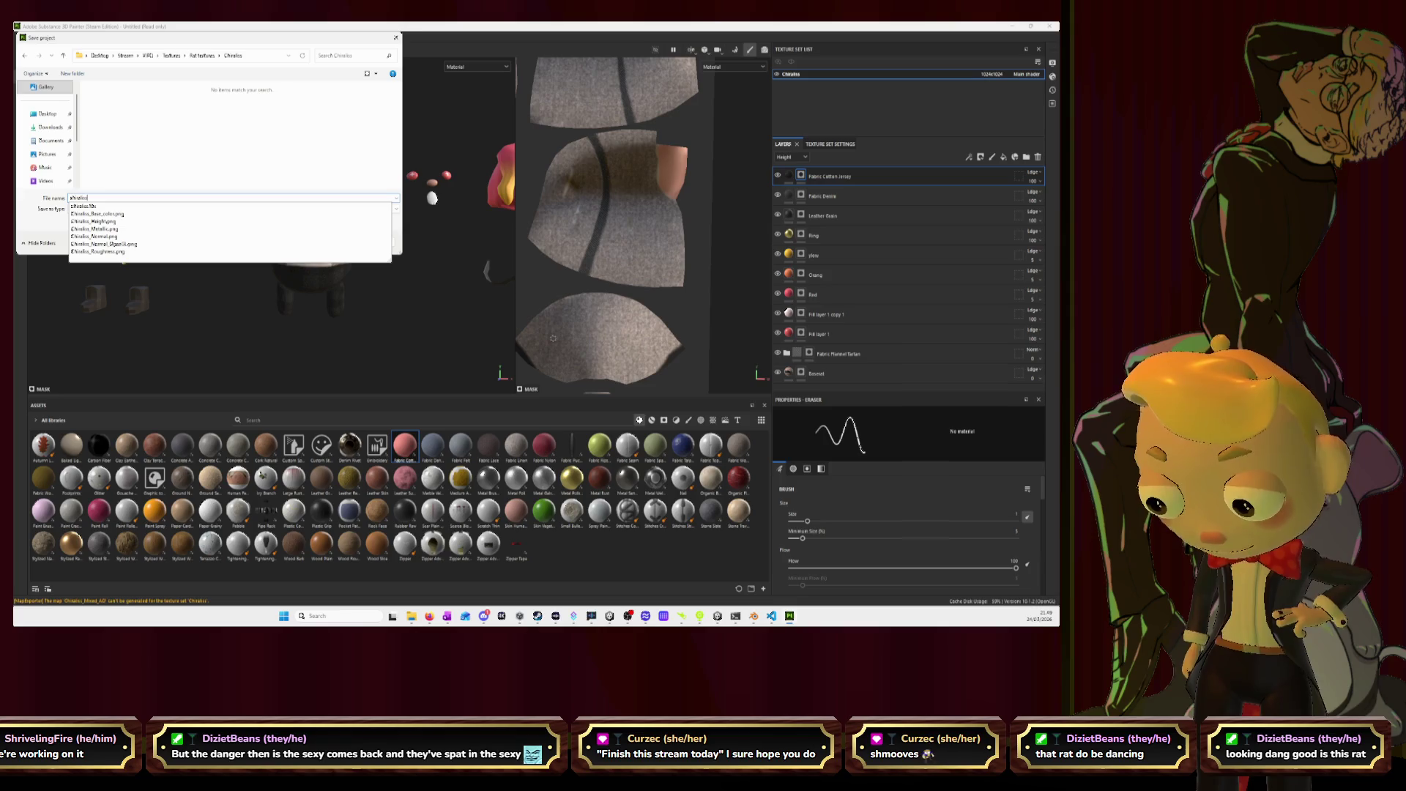
left_click(227, 187)
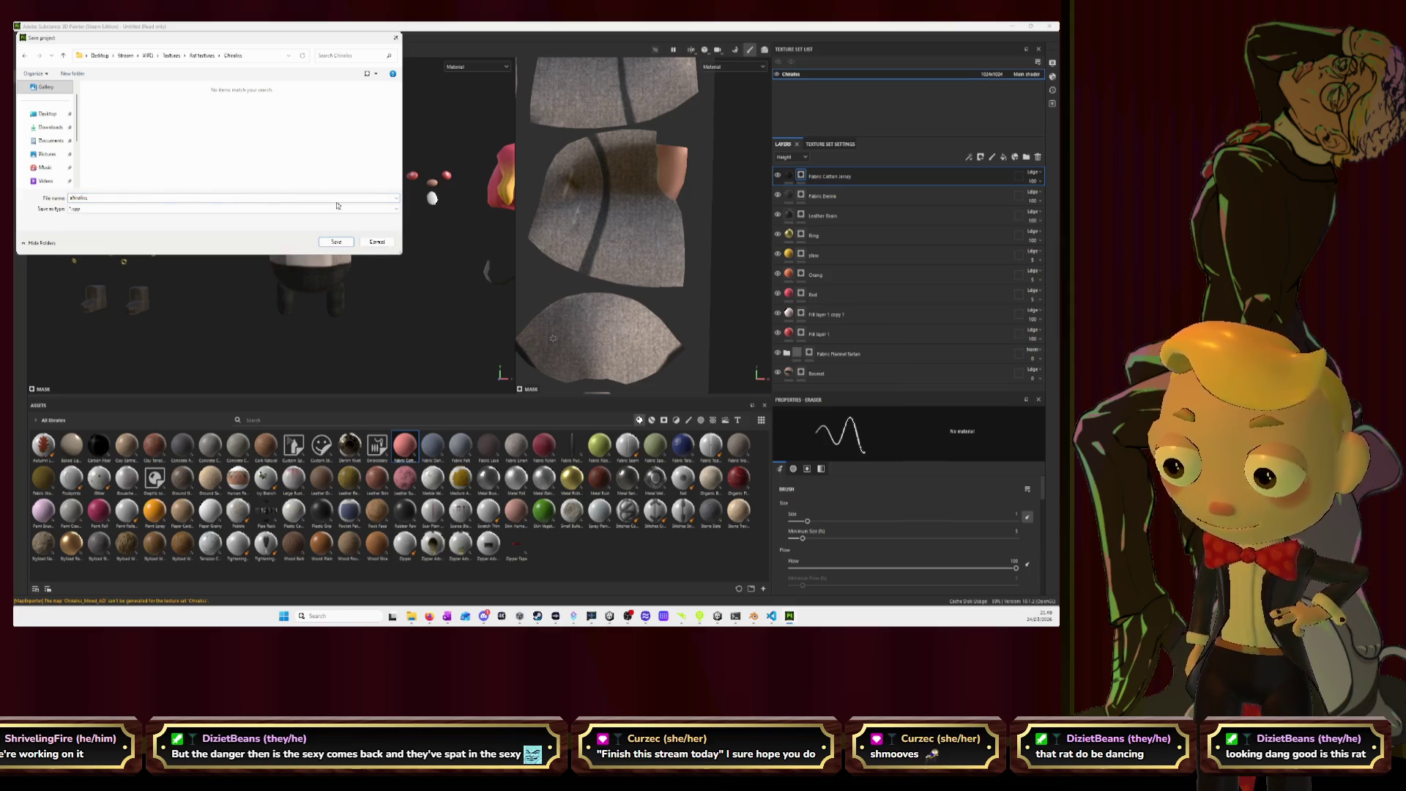
left_click(345, 244)
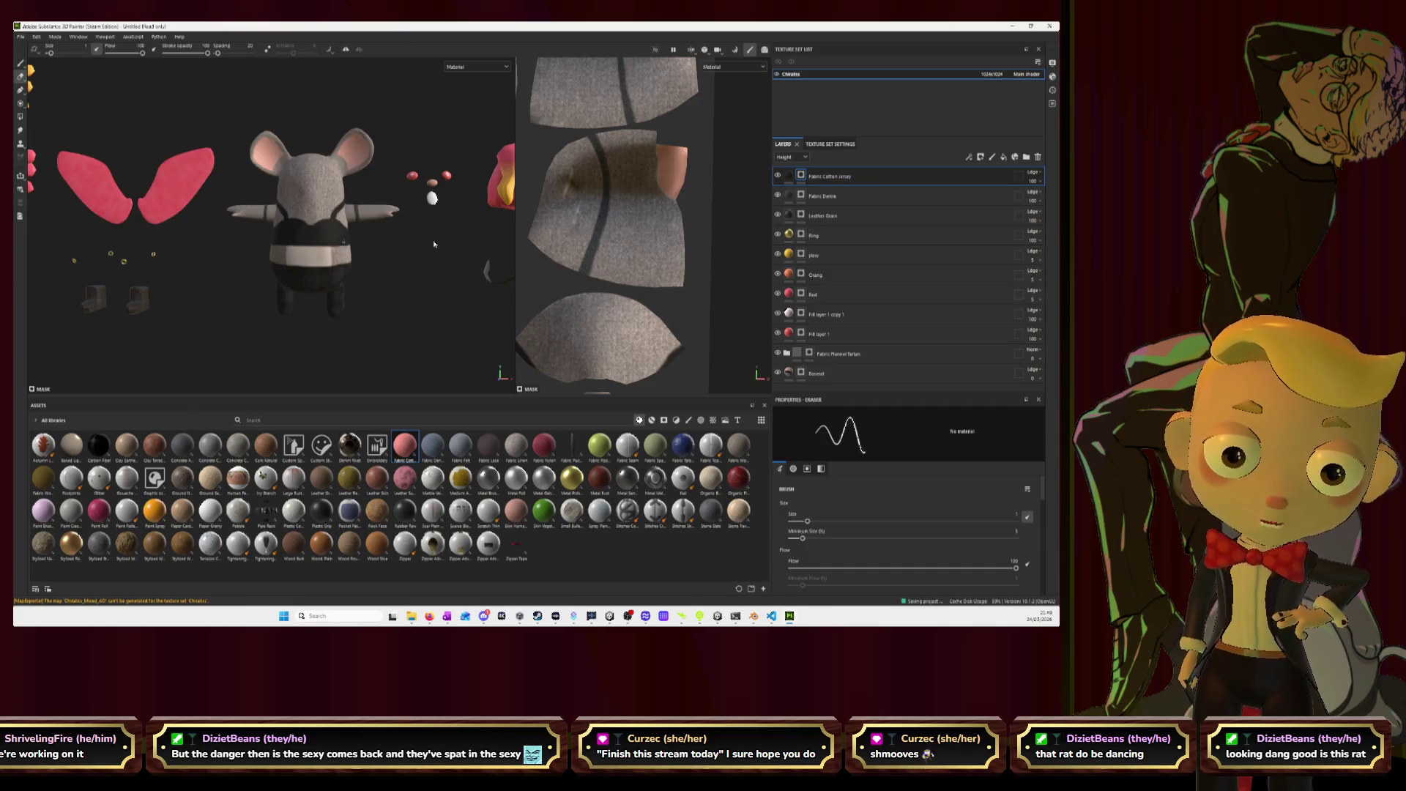
left_click(1052, 26)
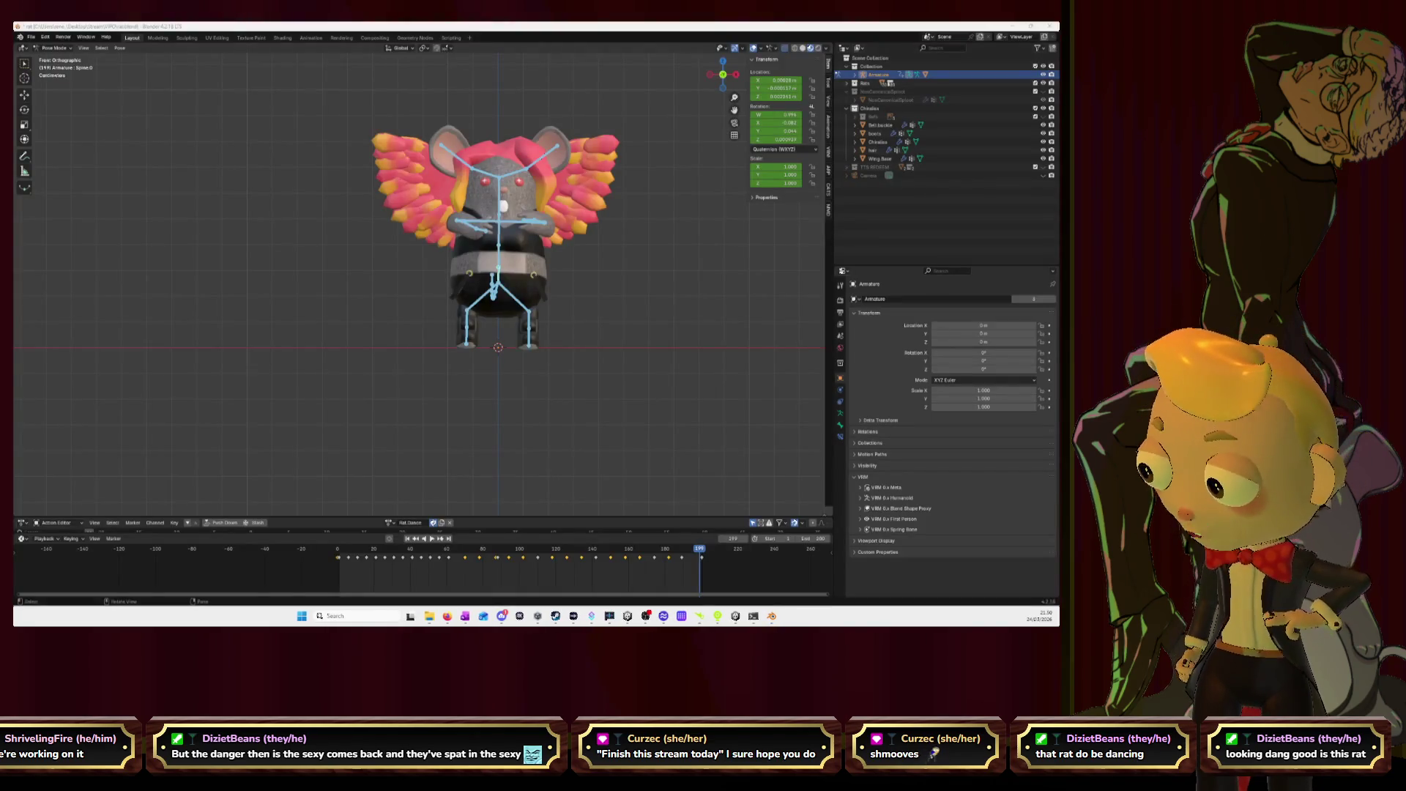
- Save rat.blend and return to the front orthographic view
left_click_drag(315, 271, 339, 270)
key("ctrl+s")
left_click(722, 78)
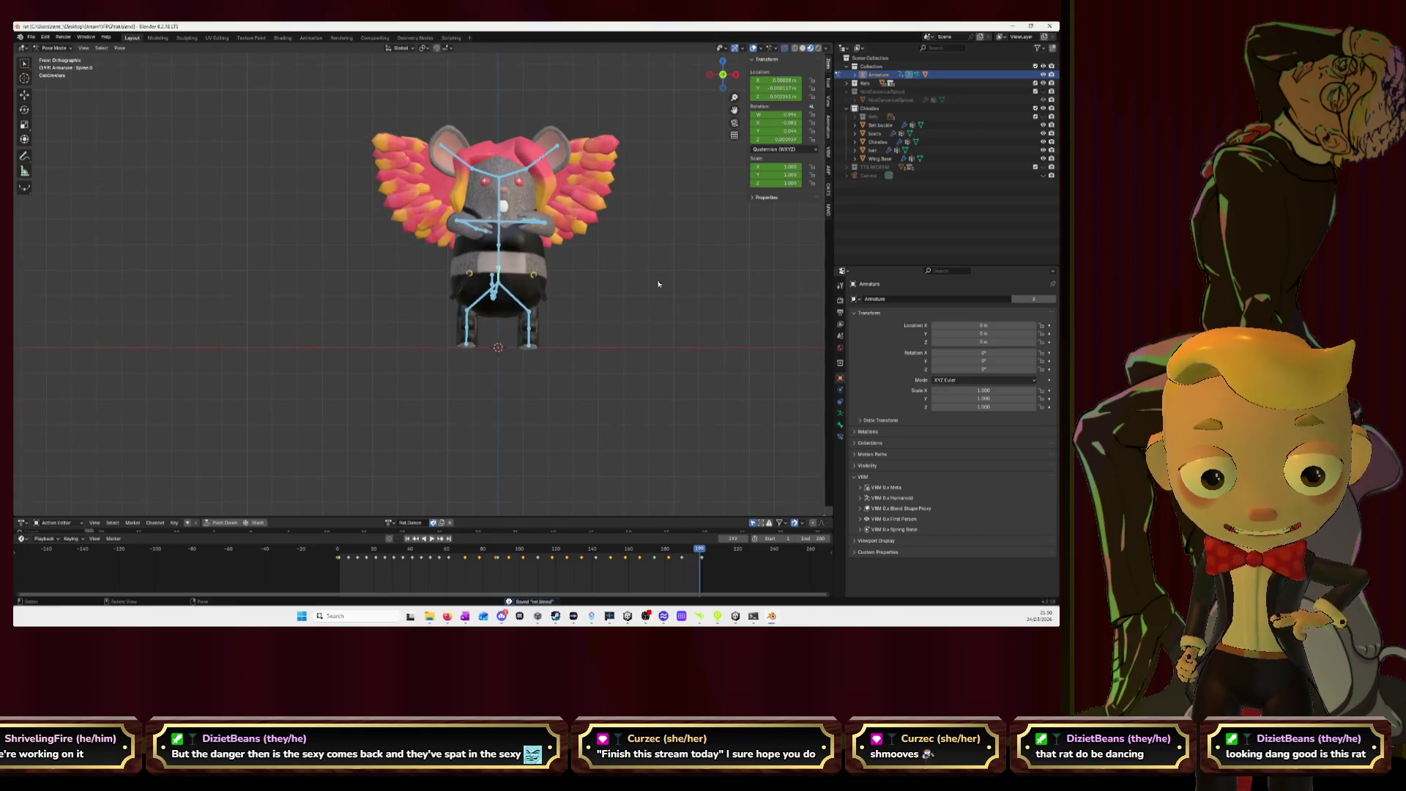
- Make Rat.Idle the rig's active action and play it from frame 1
left_click(391, 523)
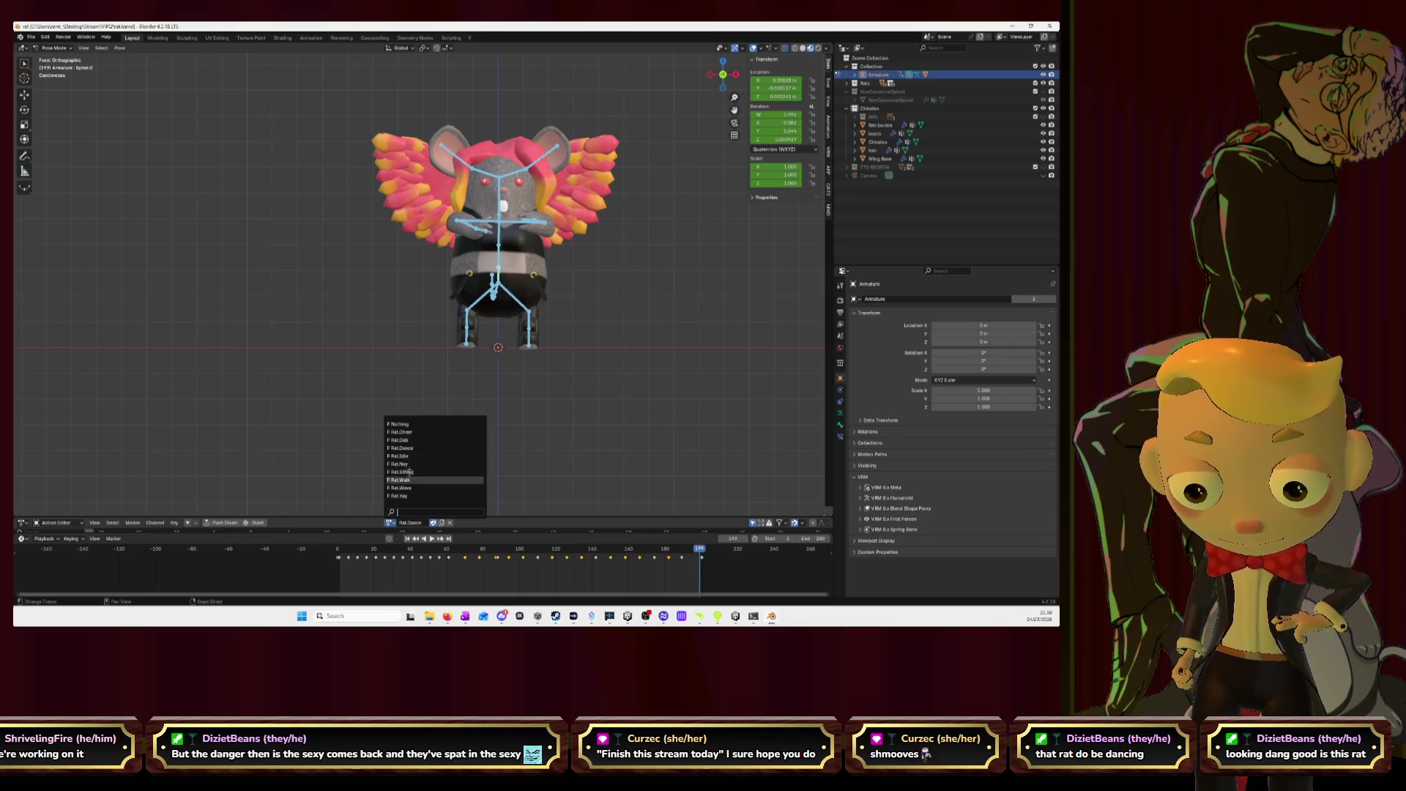
left_click(410, 456)
left_click_drag(701, 551, 340, 565)
key("space")
key("space")
left_click(694, 294)
- Select all bones and return the rig to Object Mode
key("a")
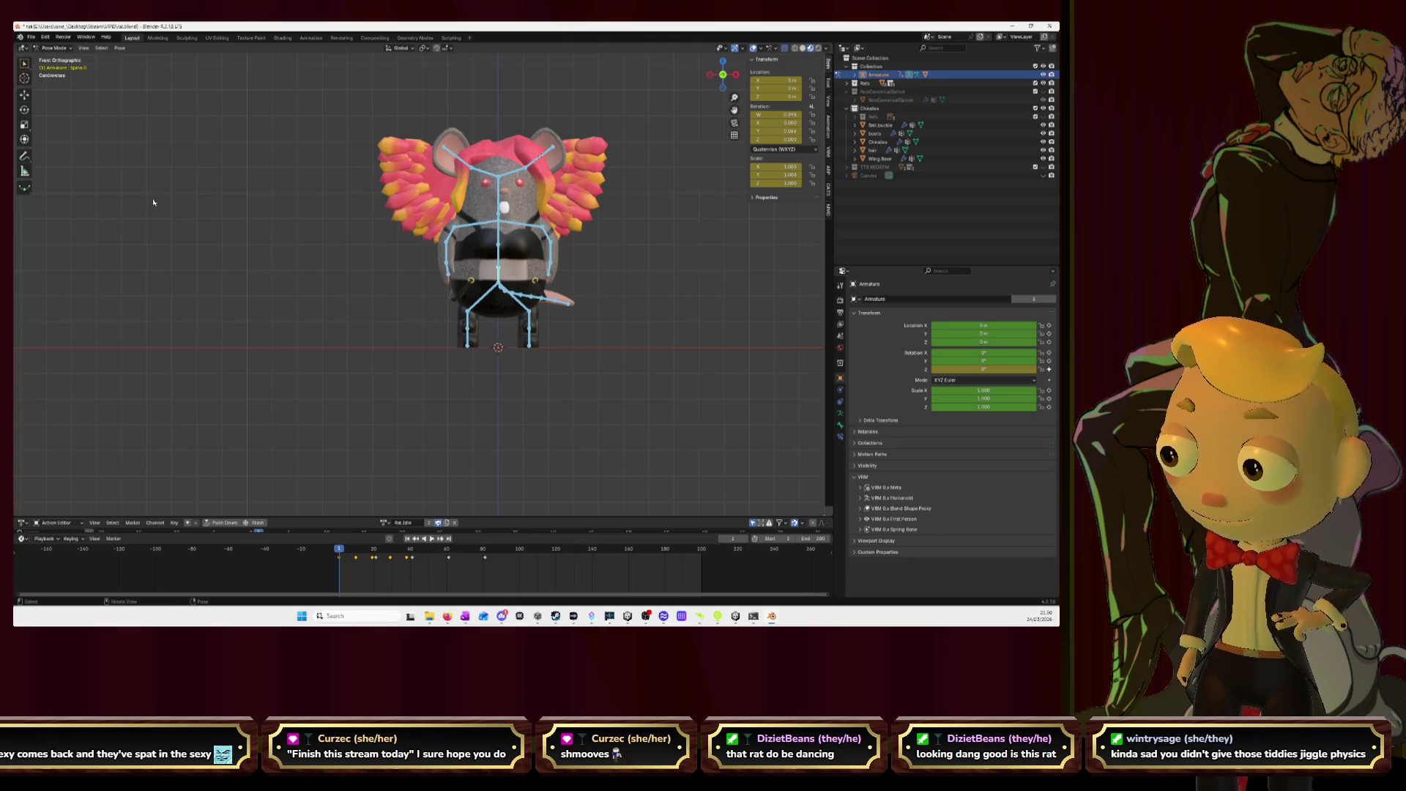
left_click(54, 47)
left_click(52, 58)
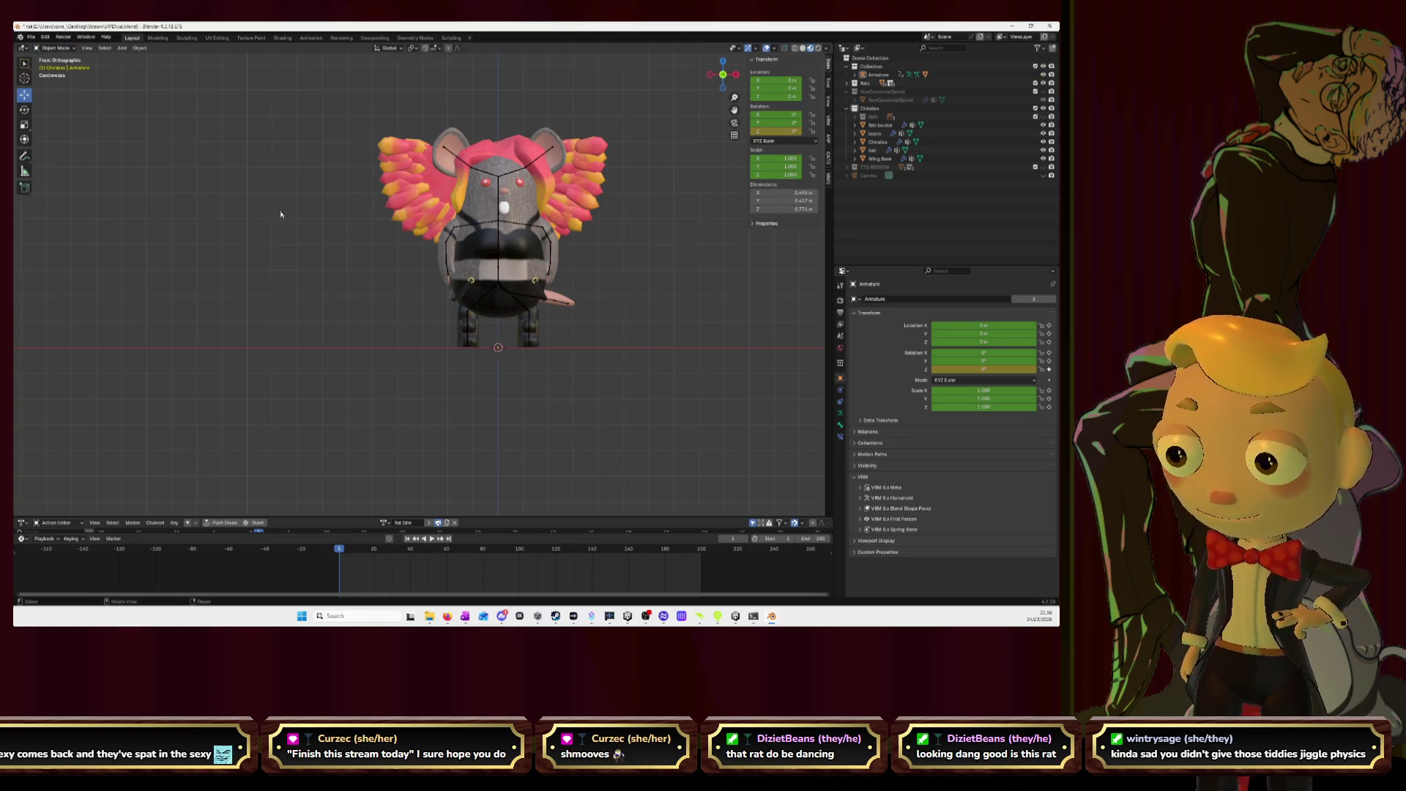
- Box-select the rat's meshes with the rig, save rat.blend, and close the File menu without exporting
left_click_drag(630, 366, 325, 214)
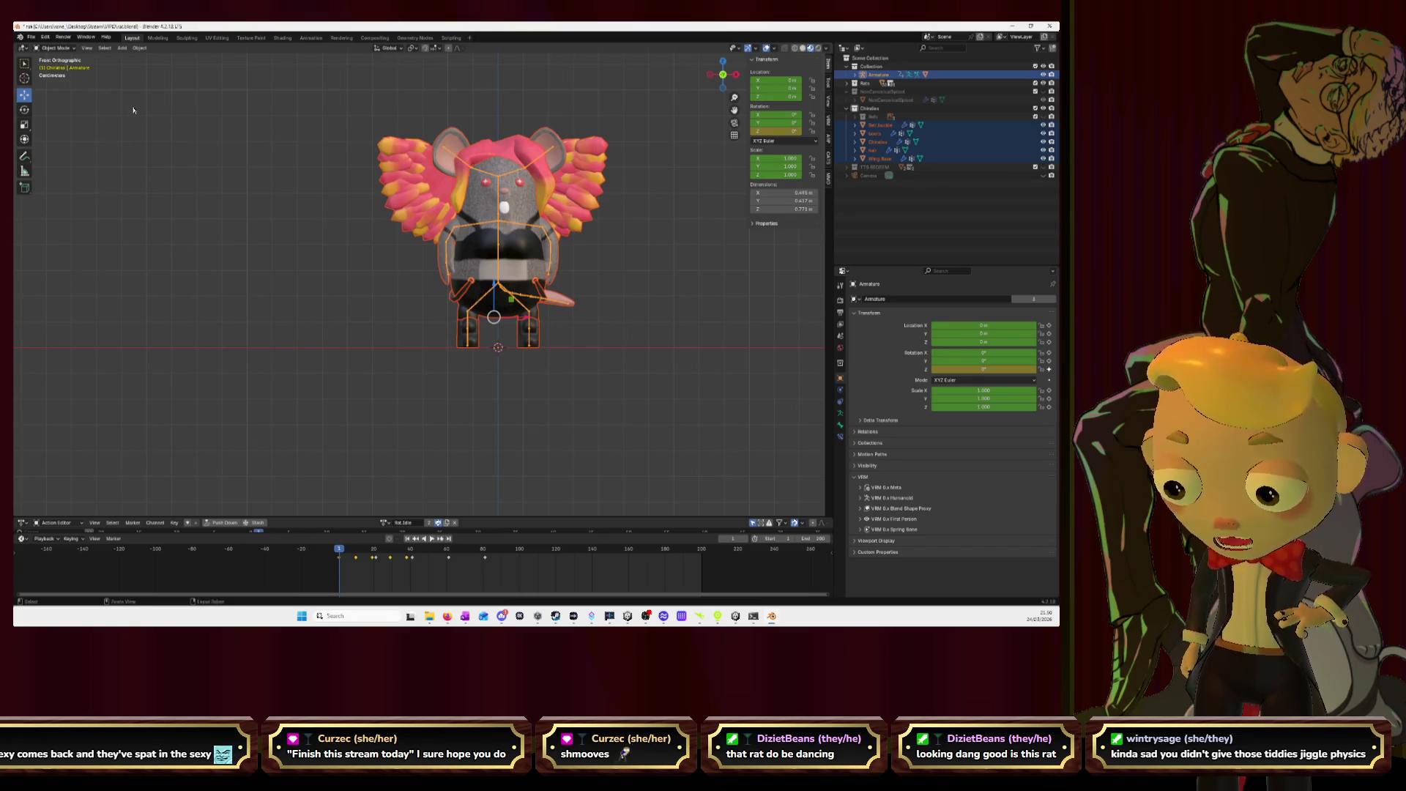
key("ctrl+s")
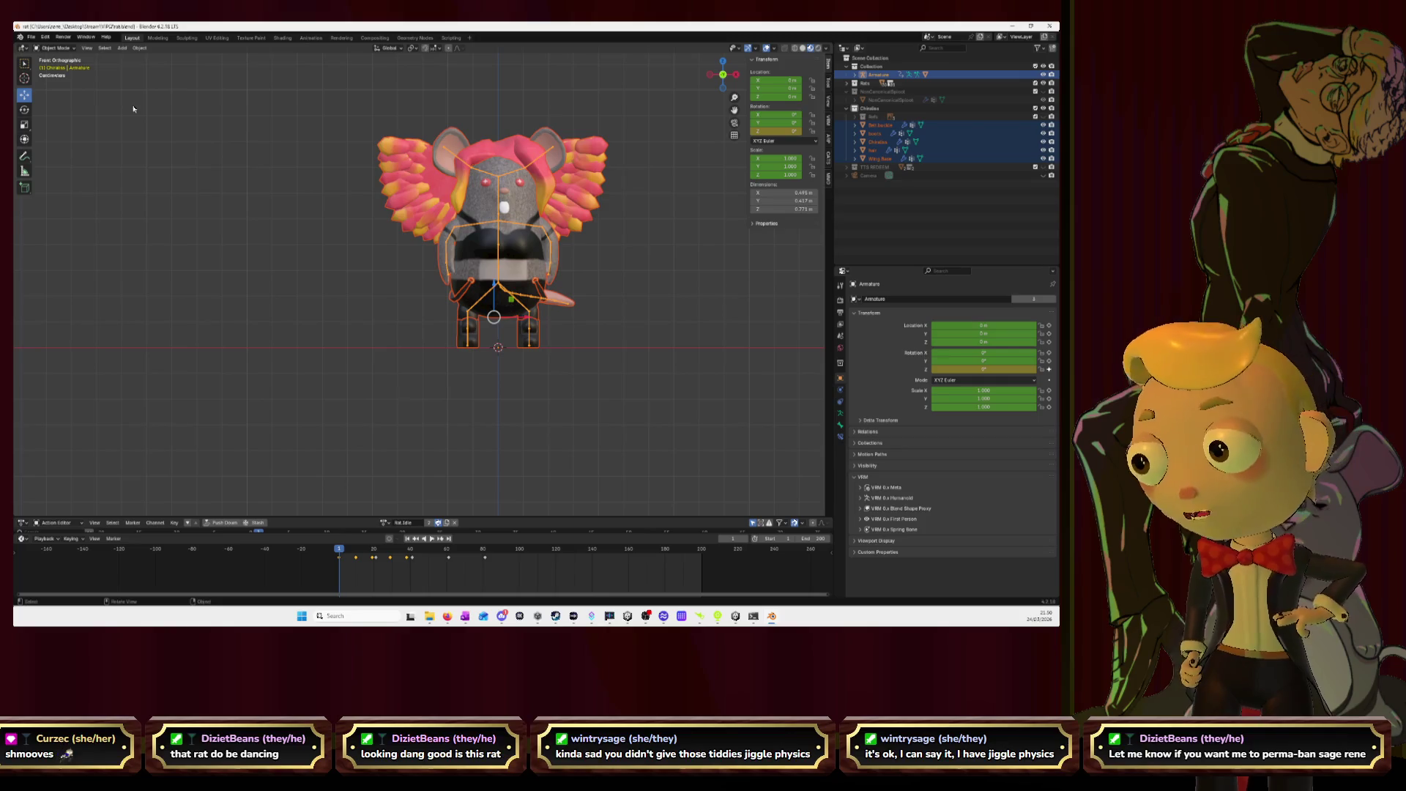
left_click(30, 36)
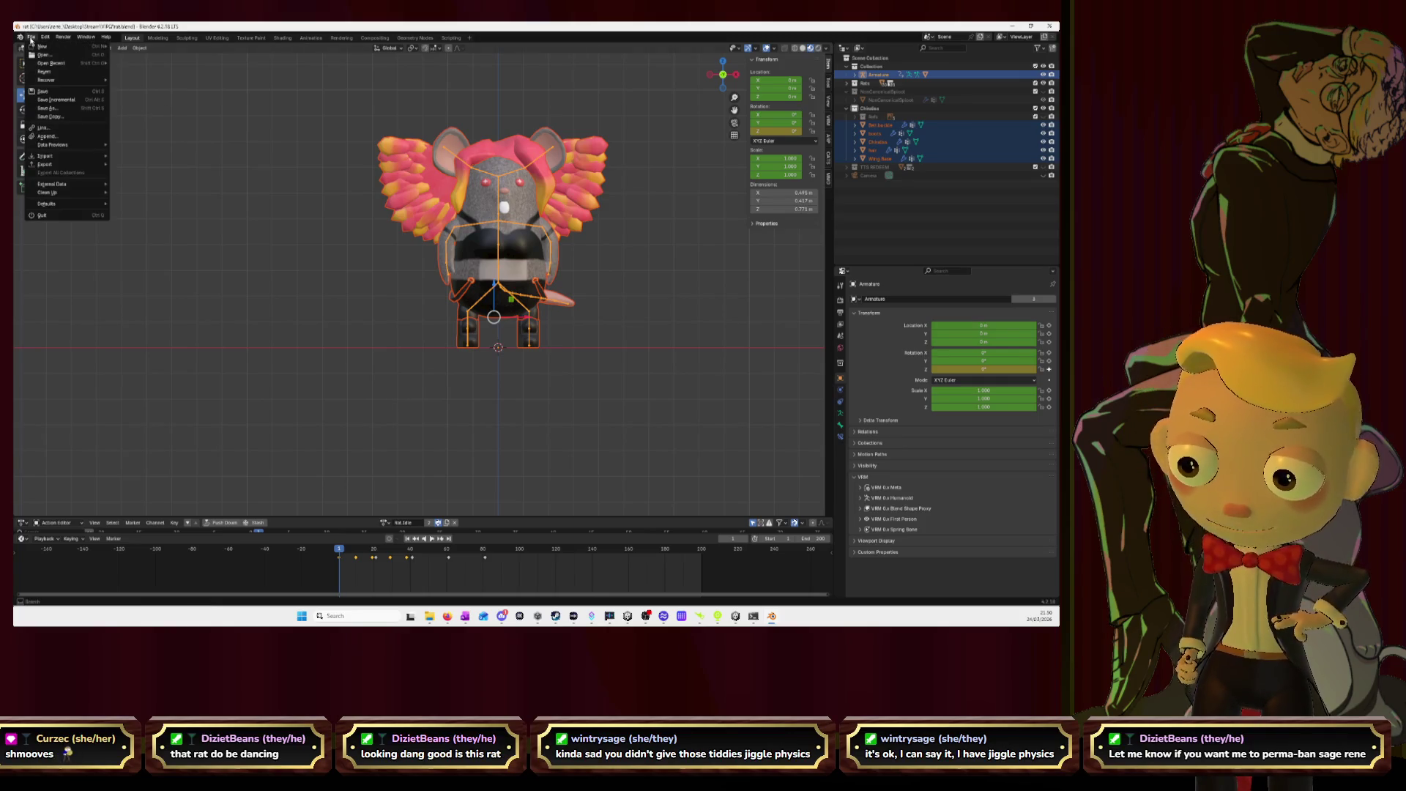
mouse_move(87, 84)
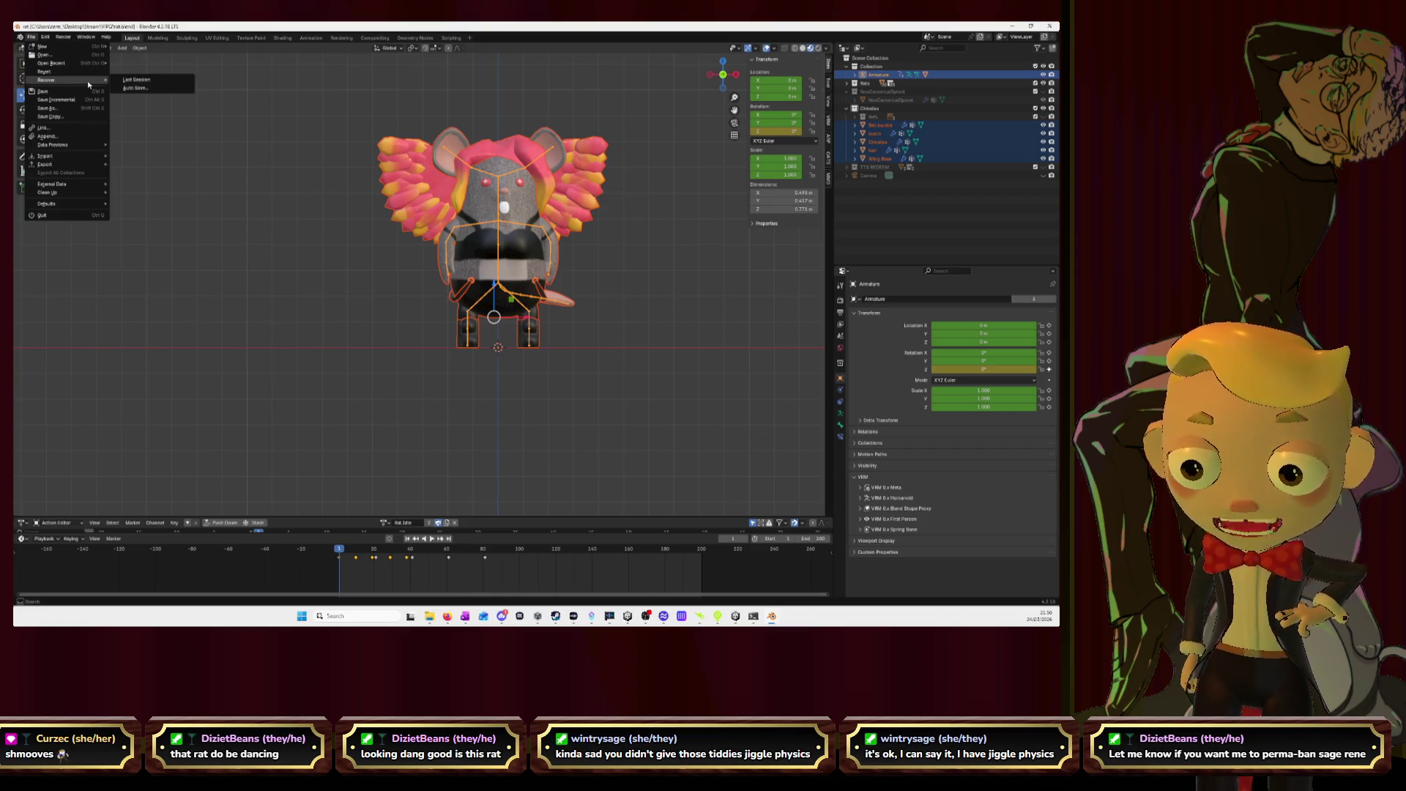
mouse_move(74, 167)
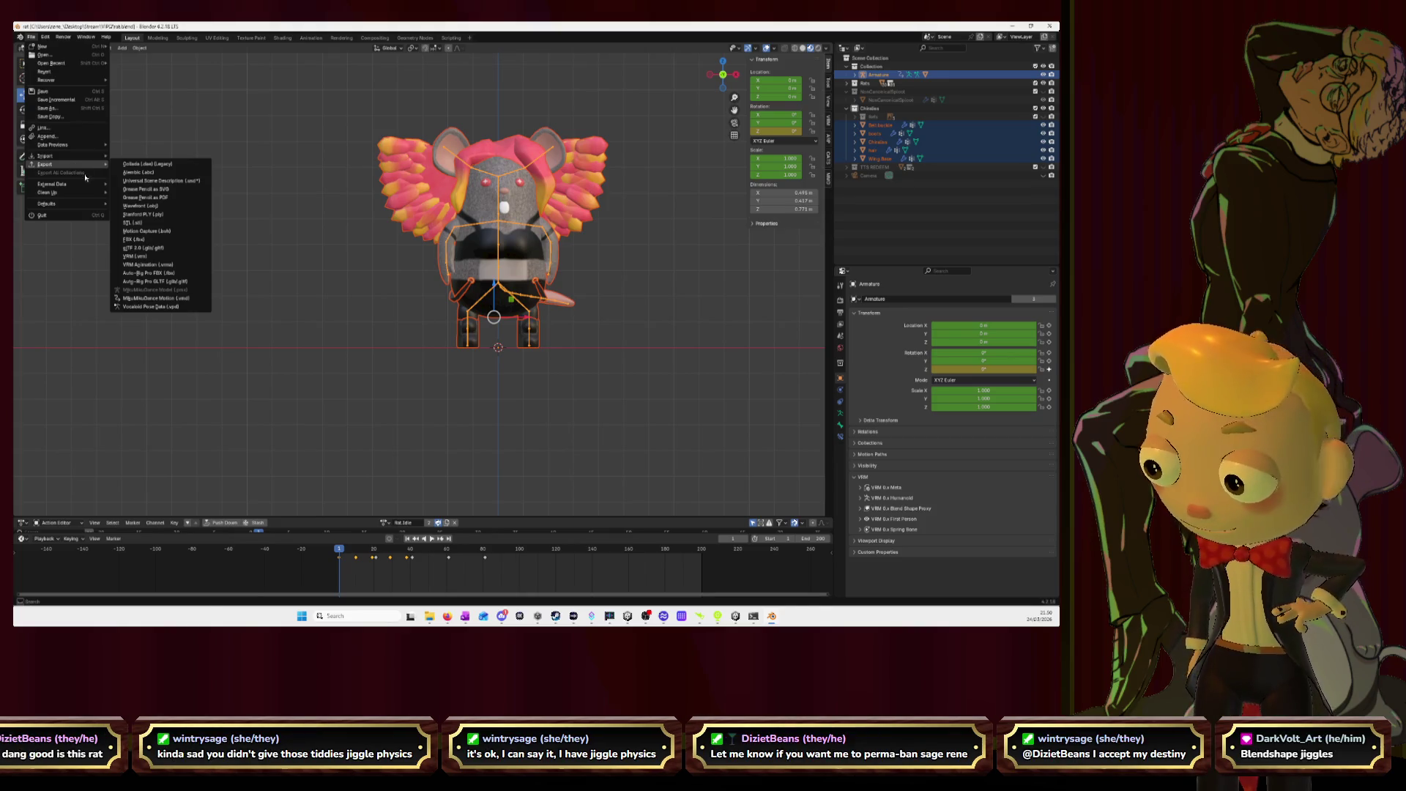
key("Escape")
key("alt+Tab")
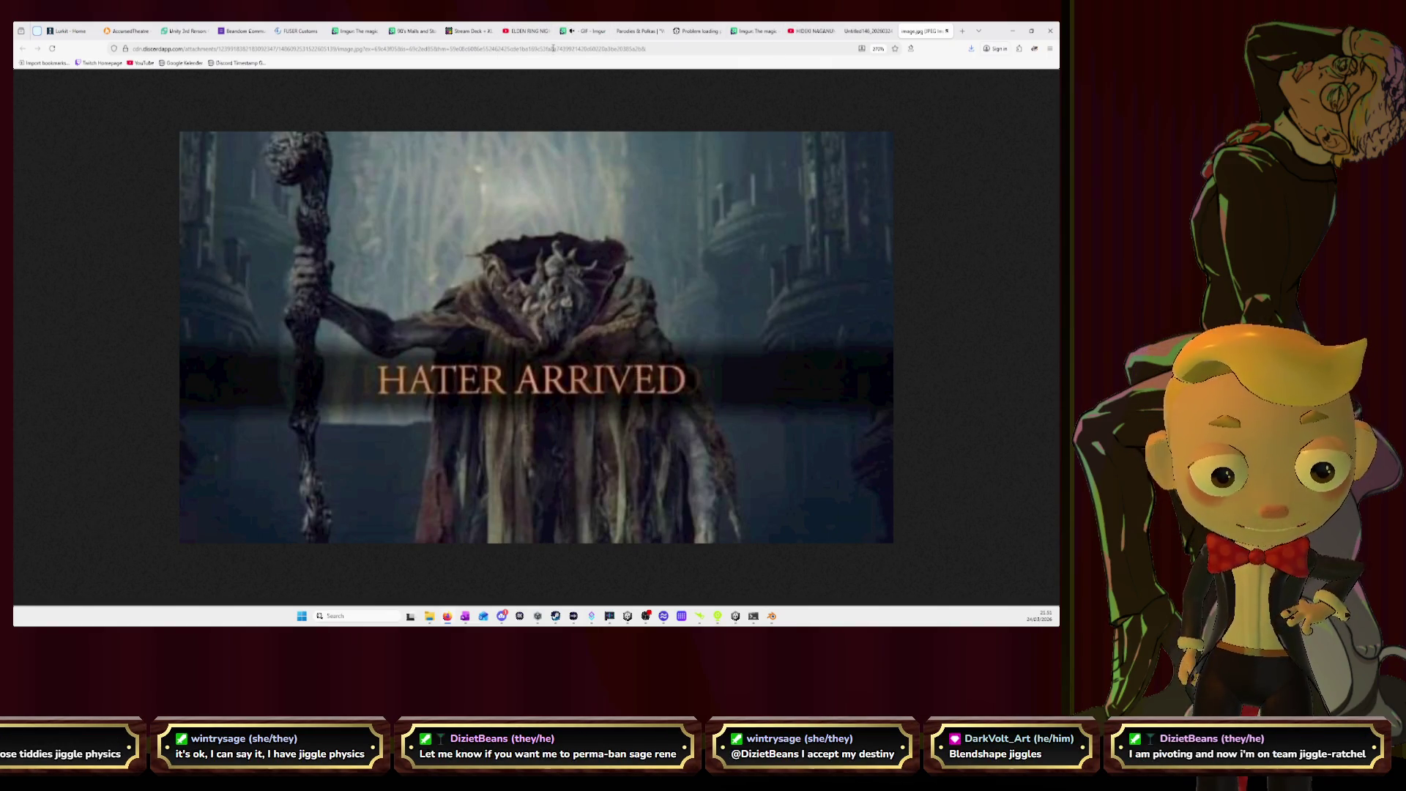
left_click(813, 31)
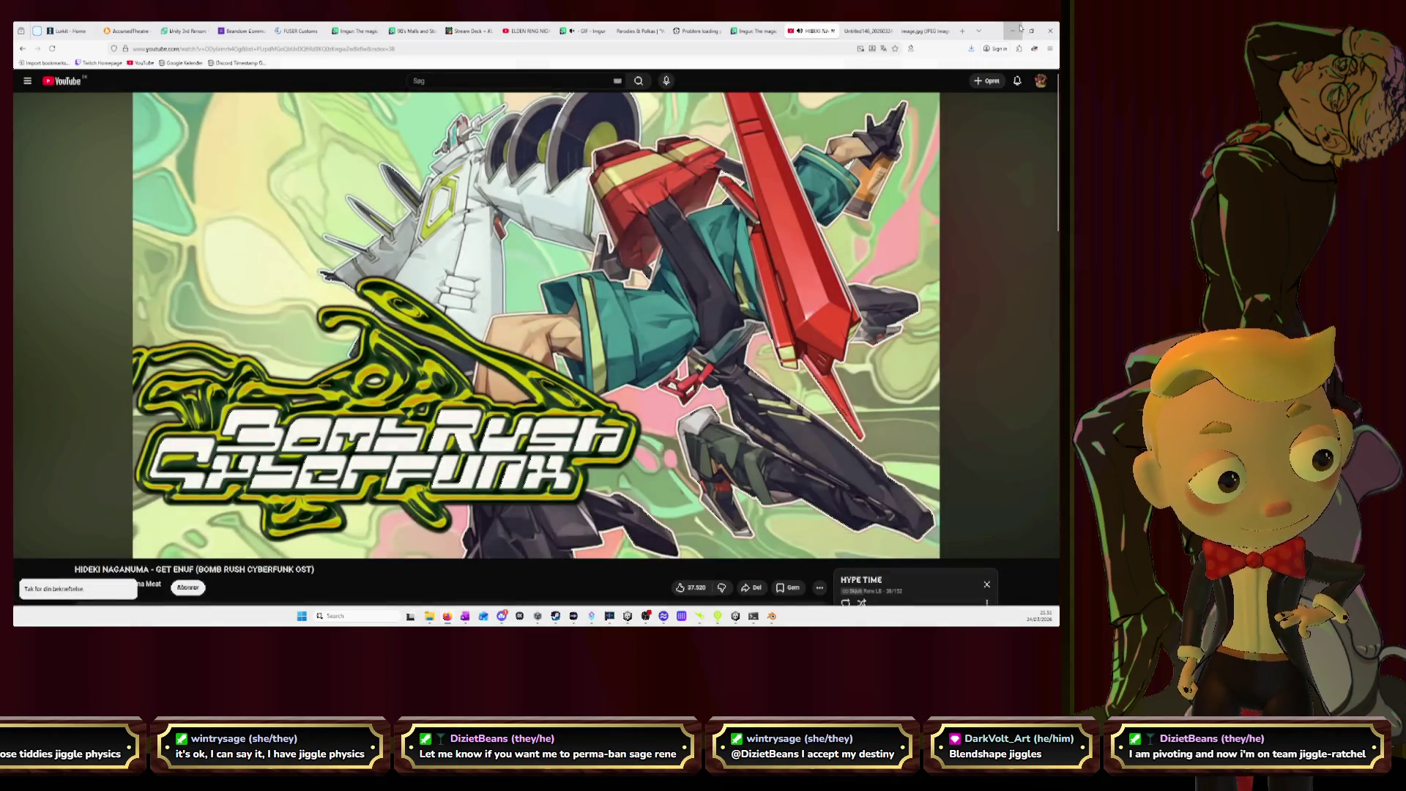
left_click(1012, 31)
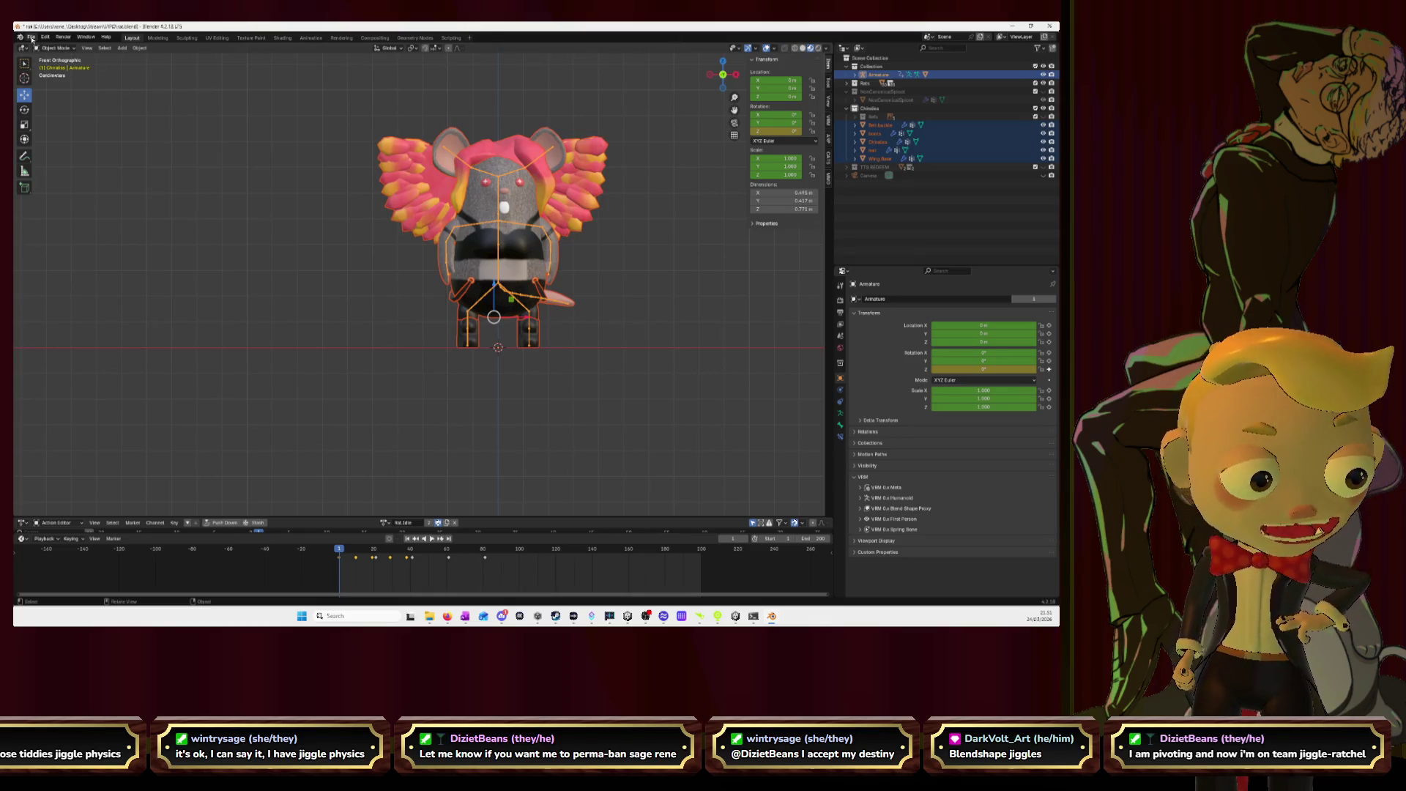
- Remove the Armature modifiers from NonCanonicalSplost and junomoons
left_click(1036, 91)
left_click(890, 101)
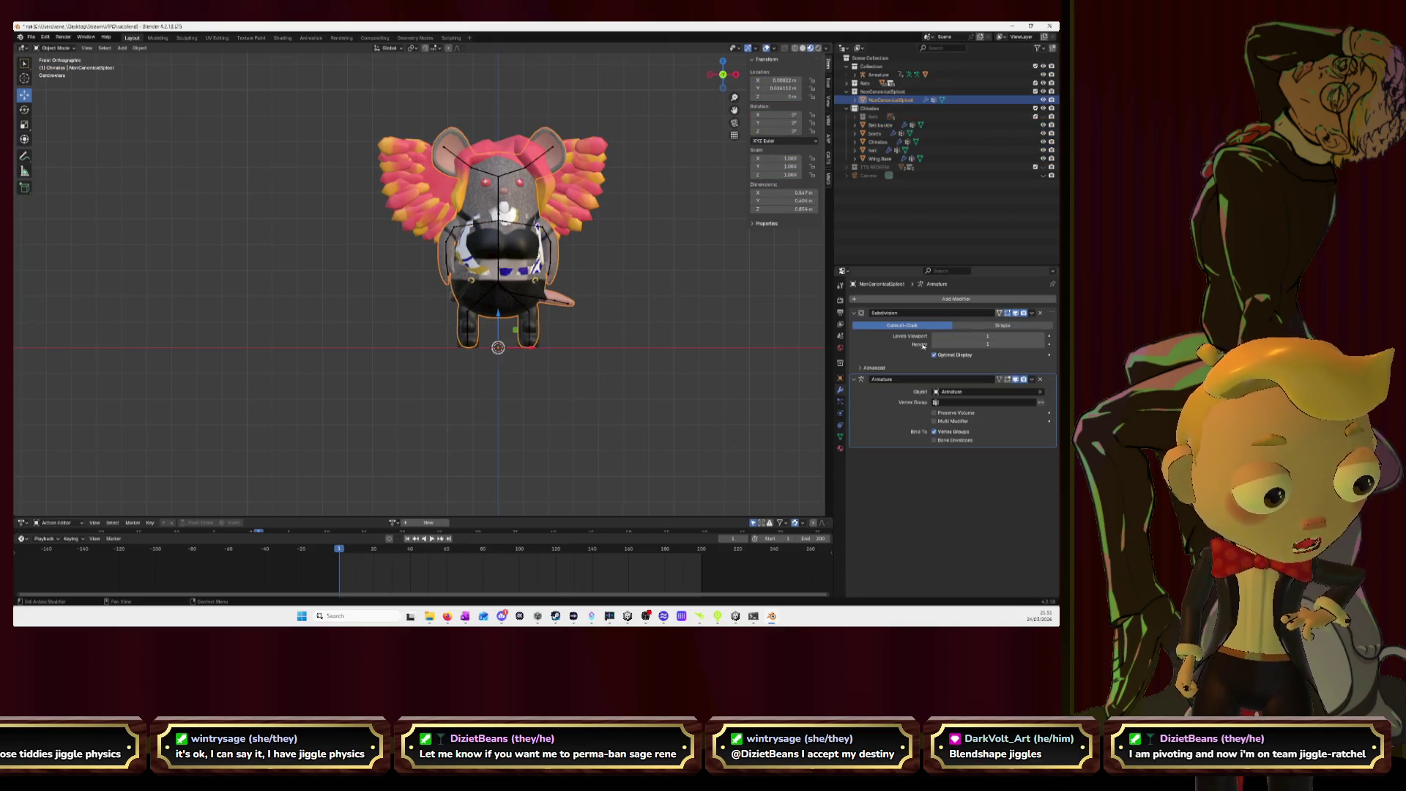
left_click(1041, 379)
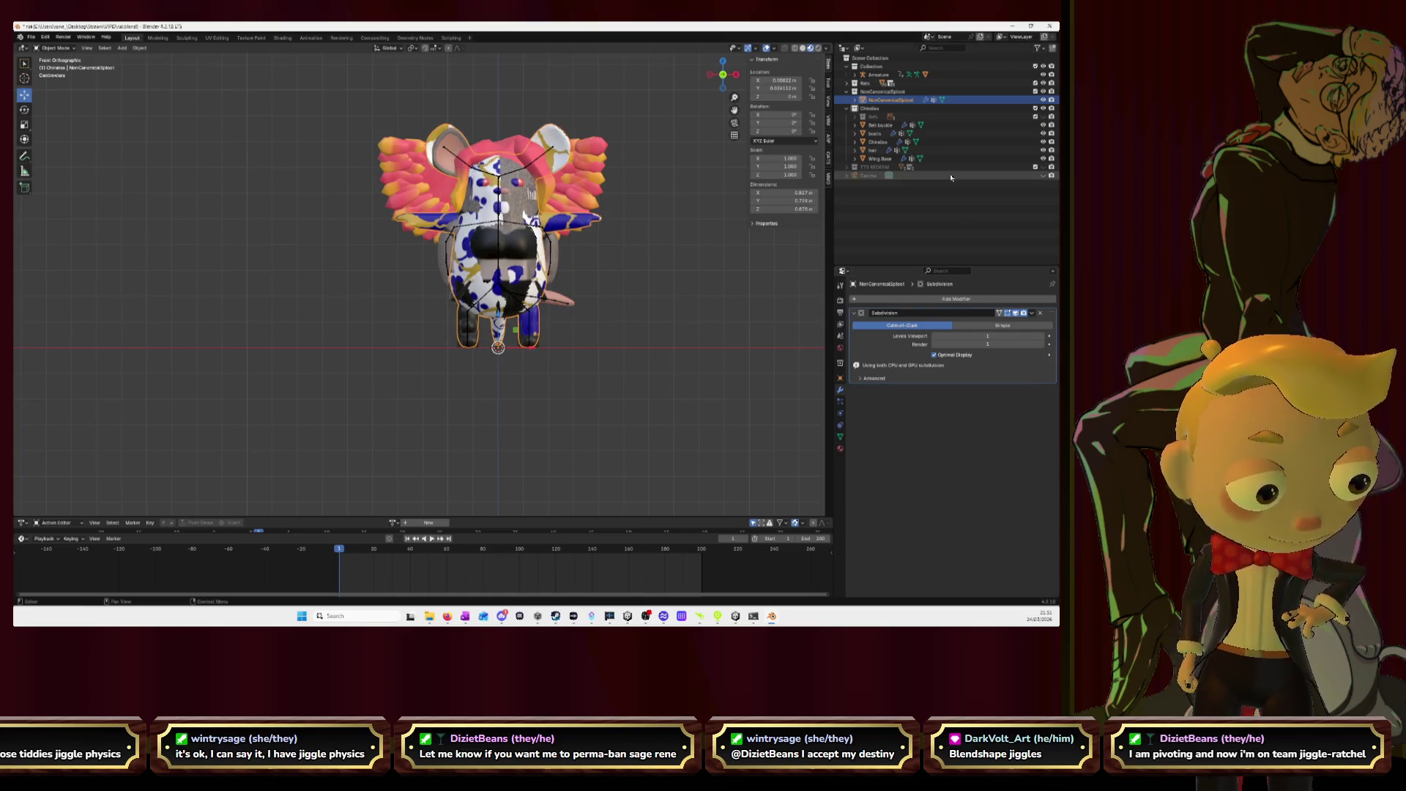
left_click(1044, 91)
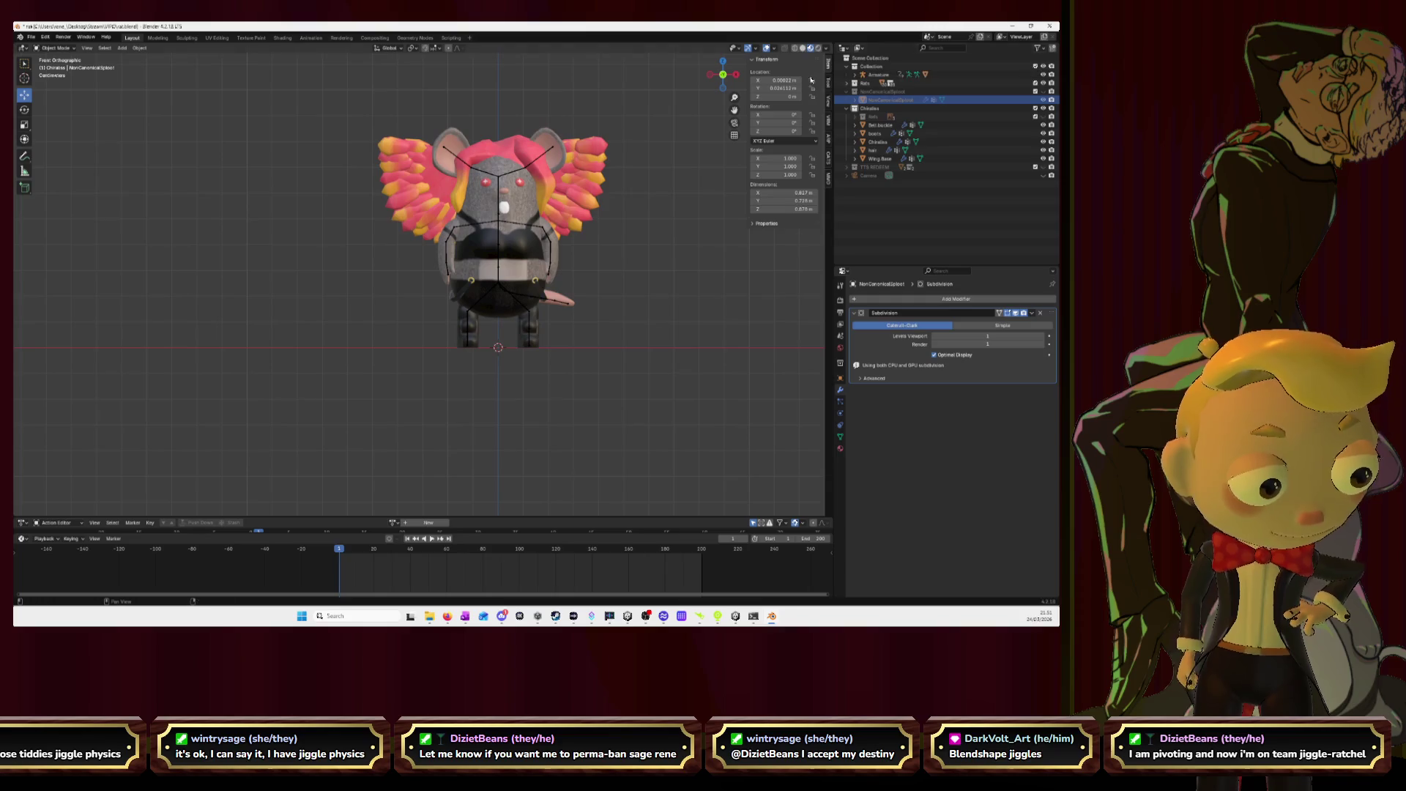
left_click(848, 91)
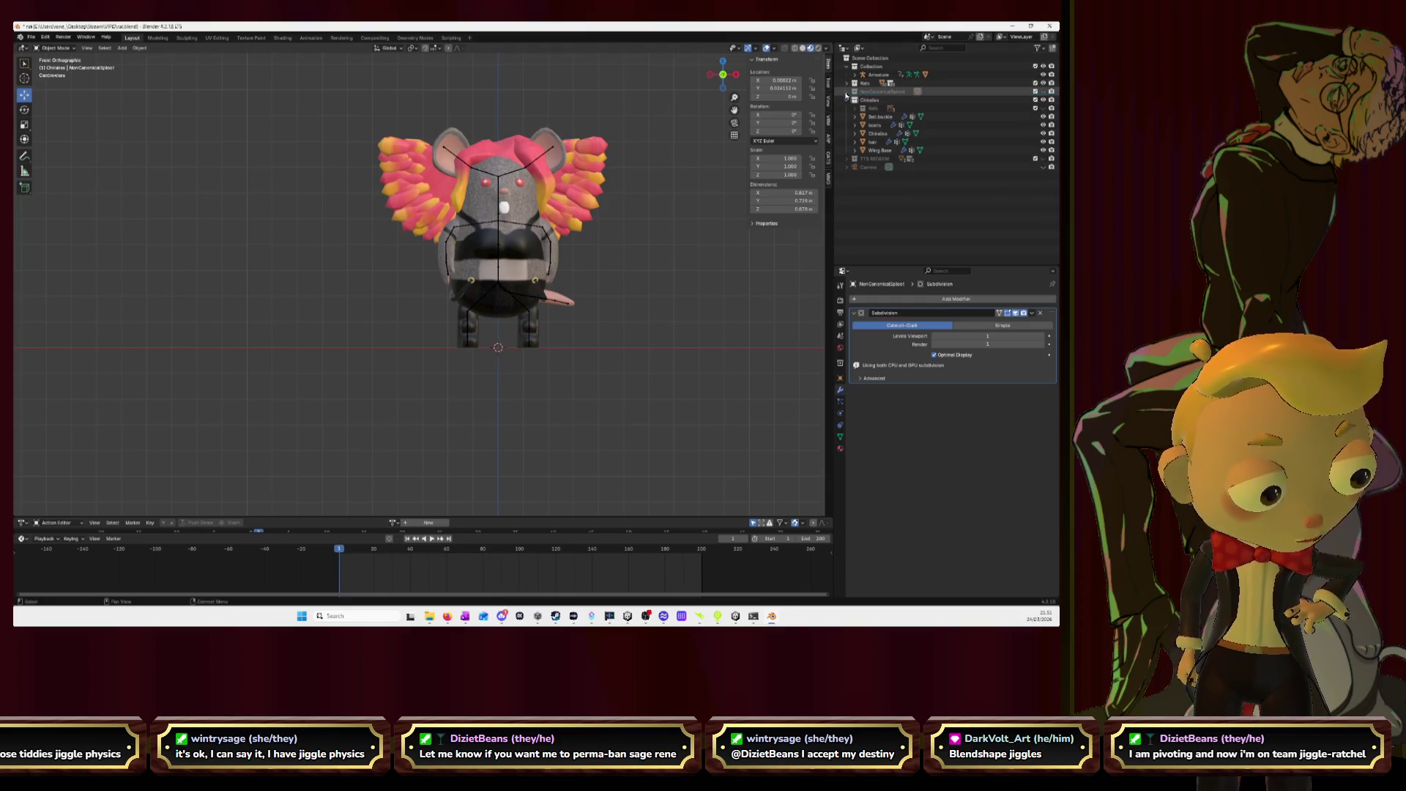
left_click(848, 83)
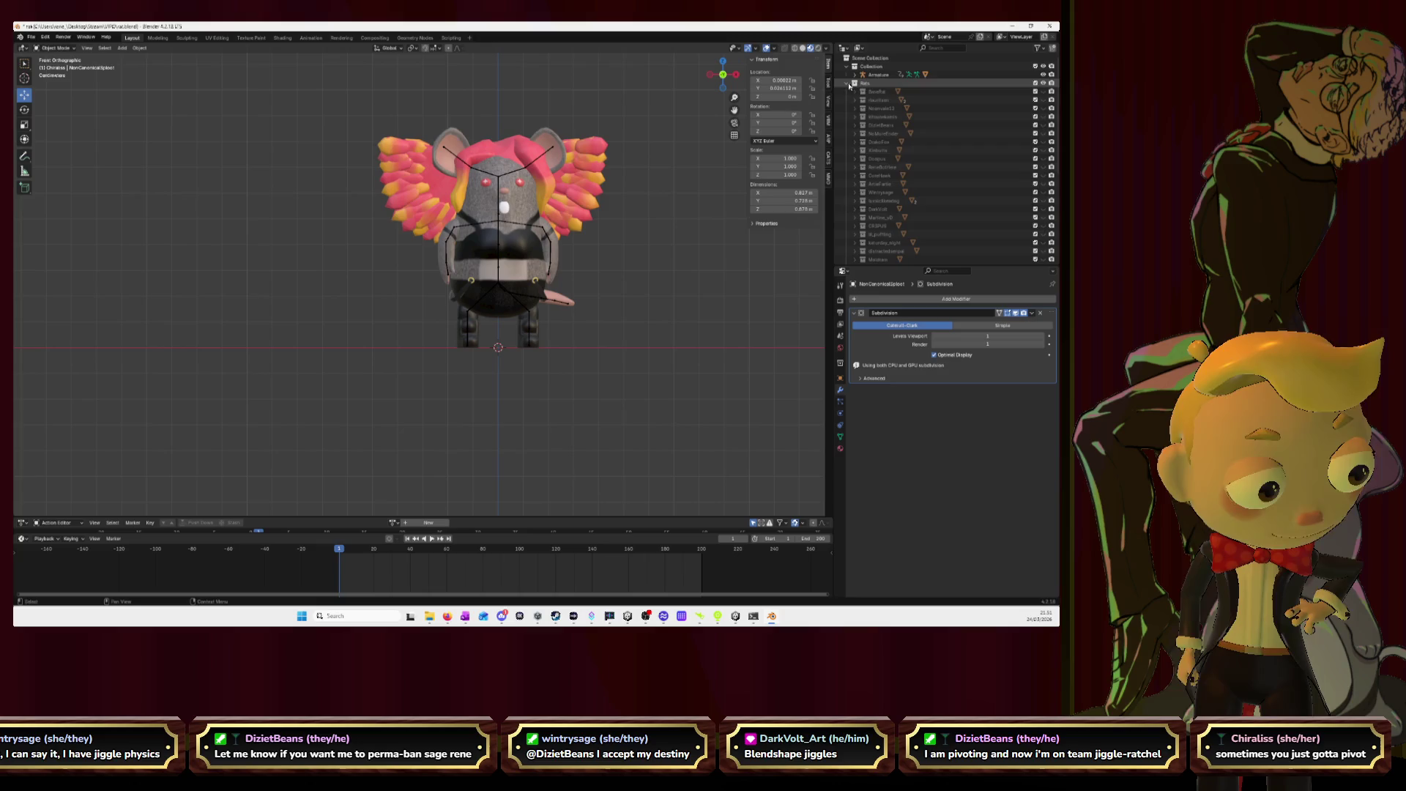
scroll(896, 190, "down", 2)
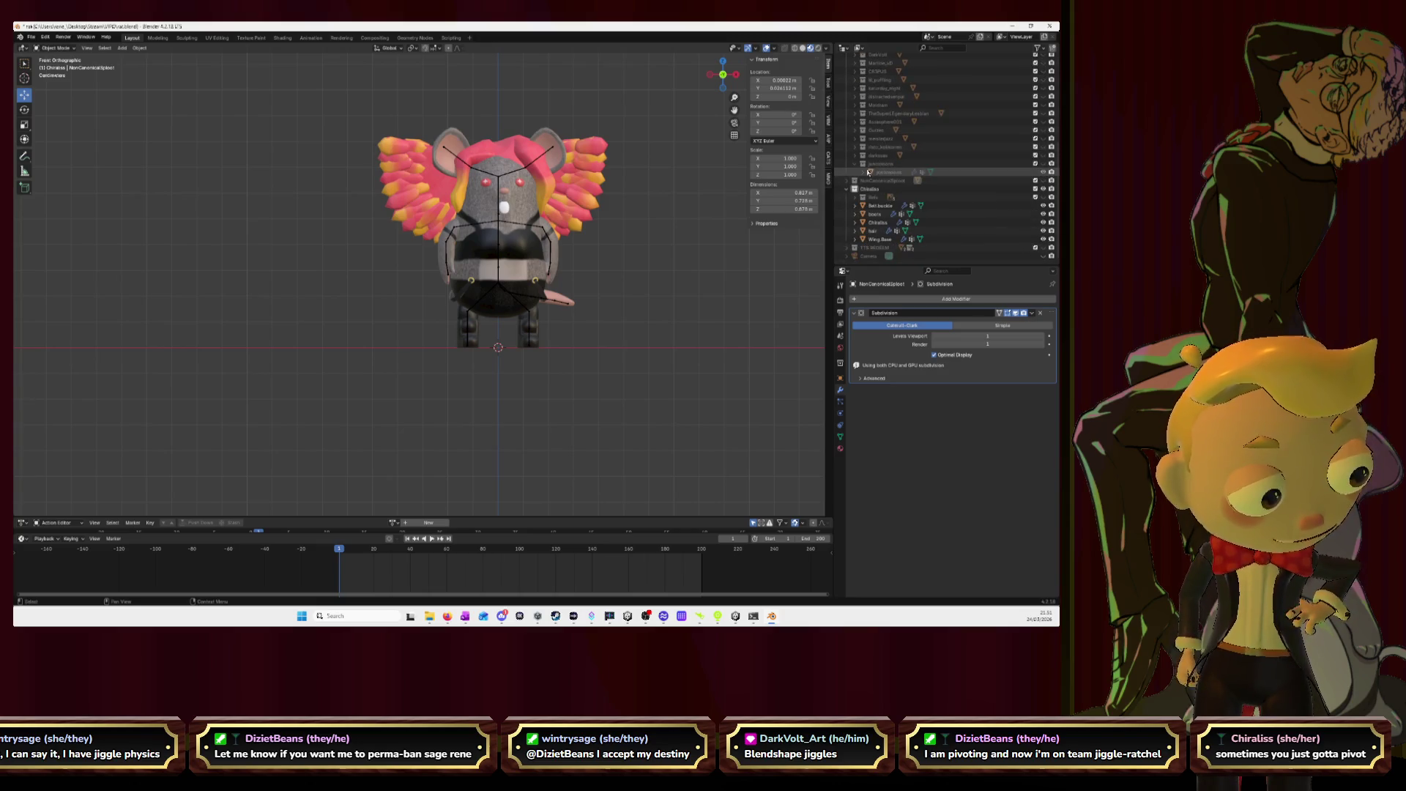
left_click(889, 171)
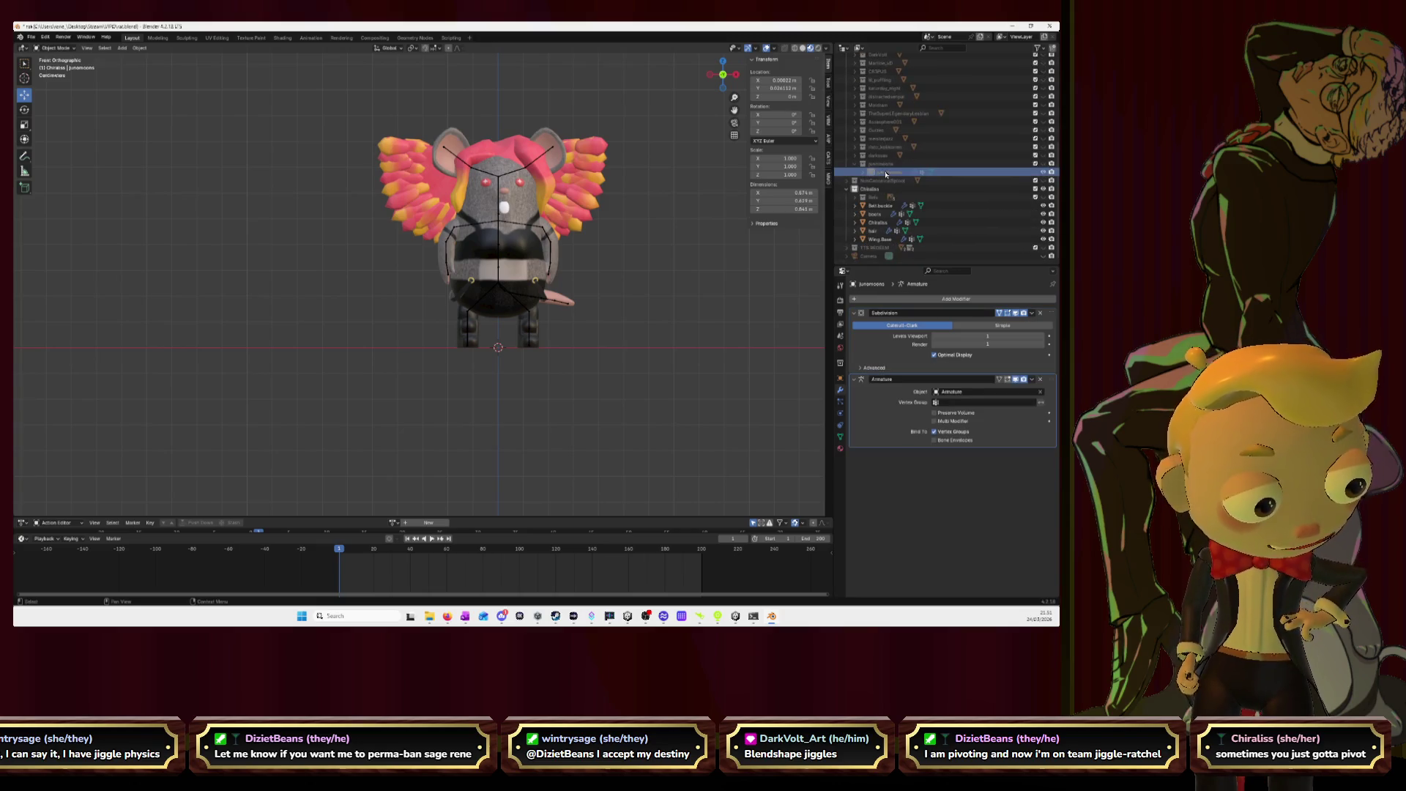
left_click(1040, 379)
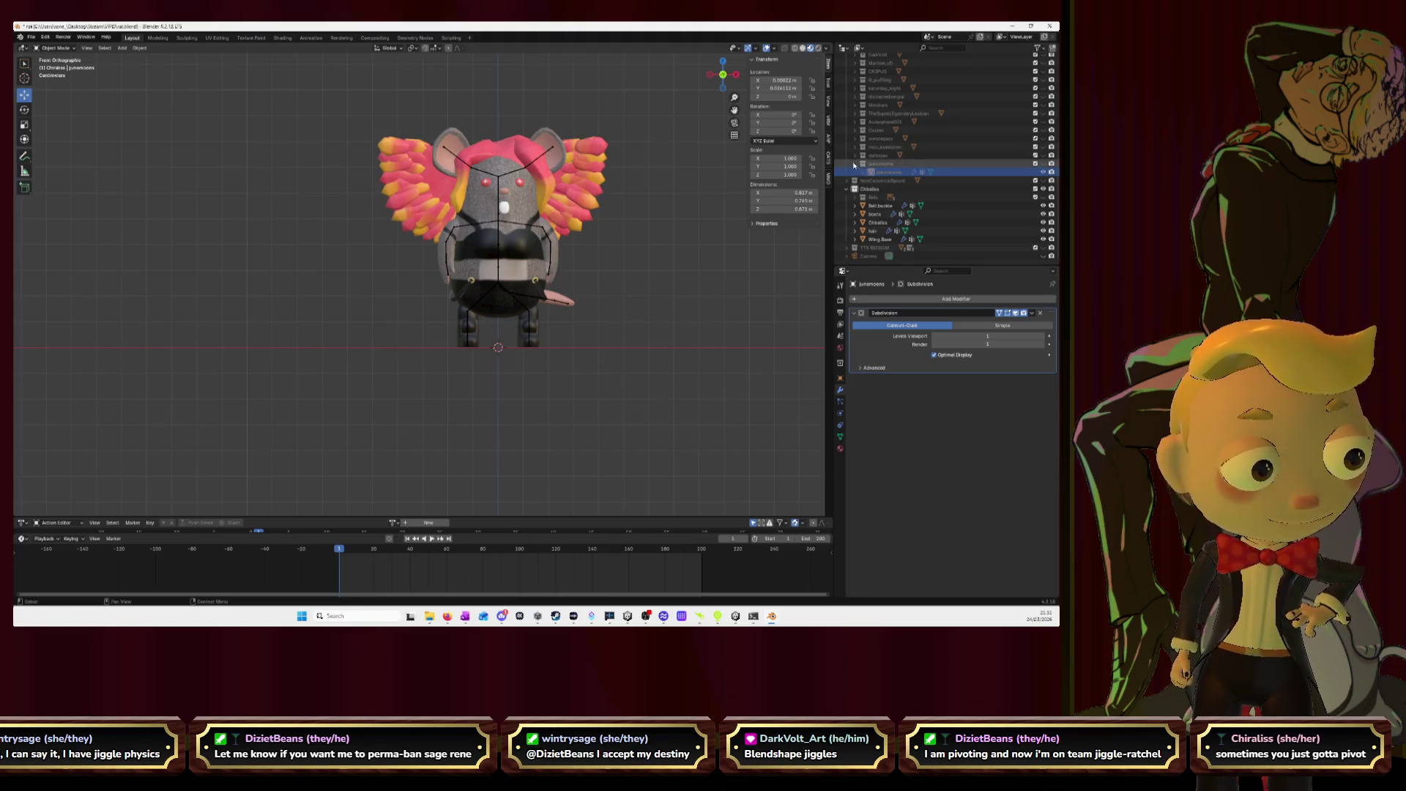
- Expand darksose and move the leftover rat object up into another collection
left_click(855, 156)
left_click(883, 163)
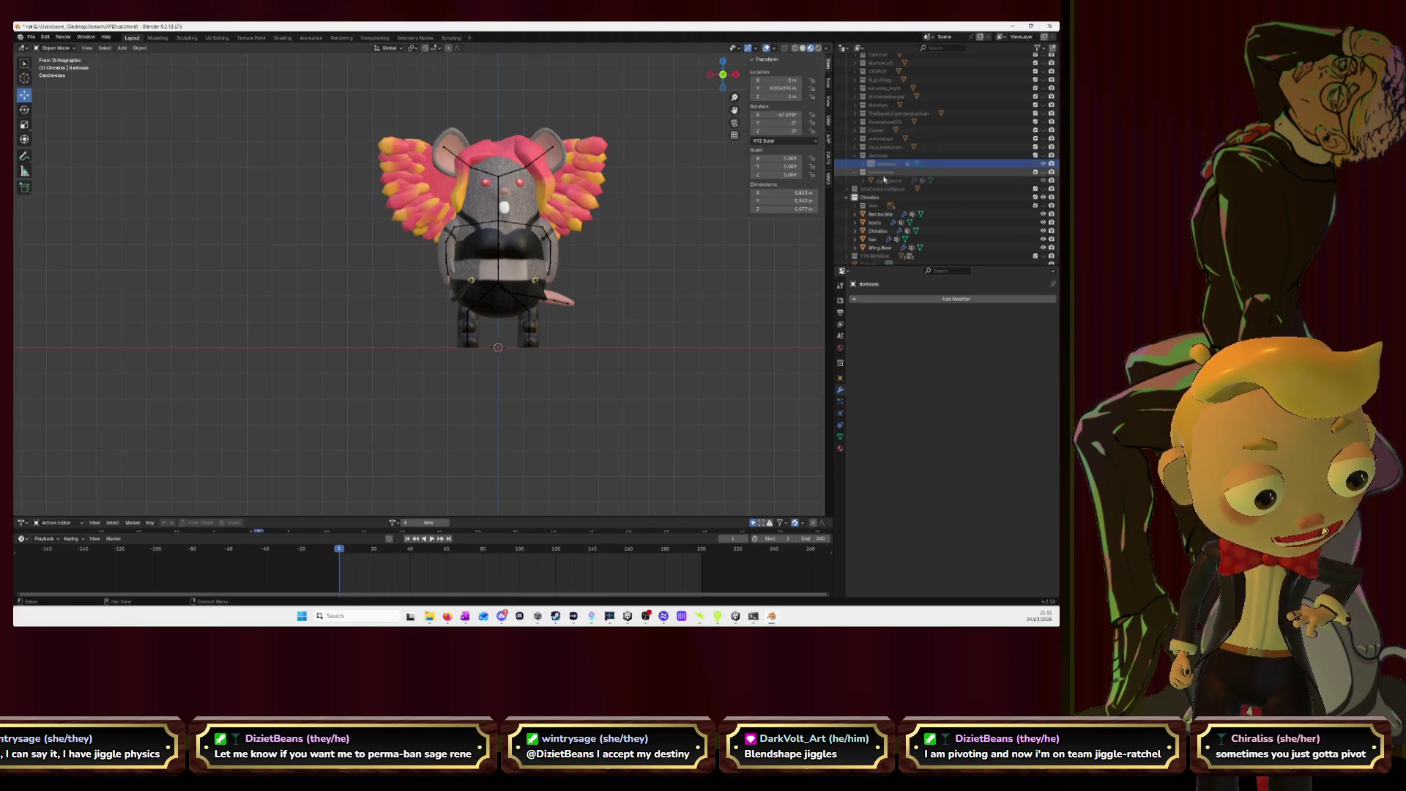
left_click_drag(866, 187, 872, 187)
scroll(850, 146, "up", 5)
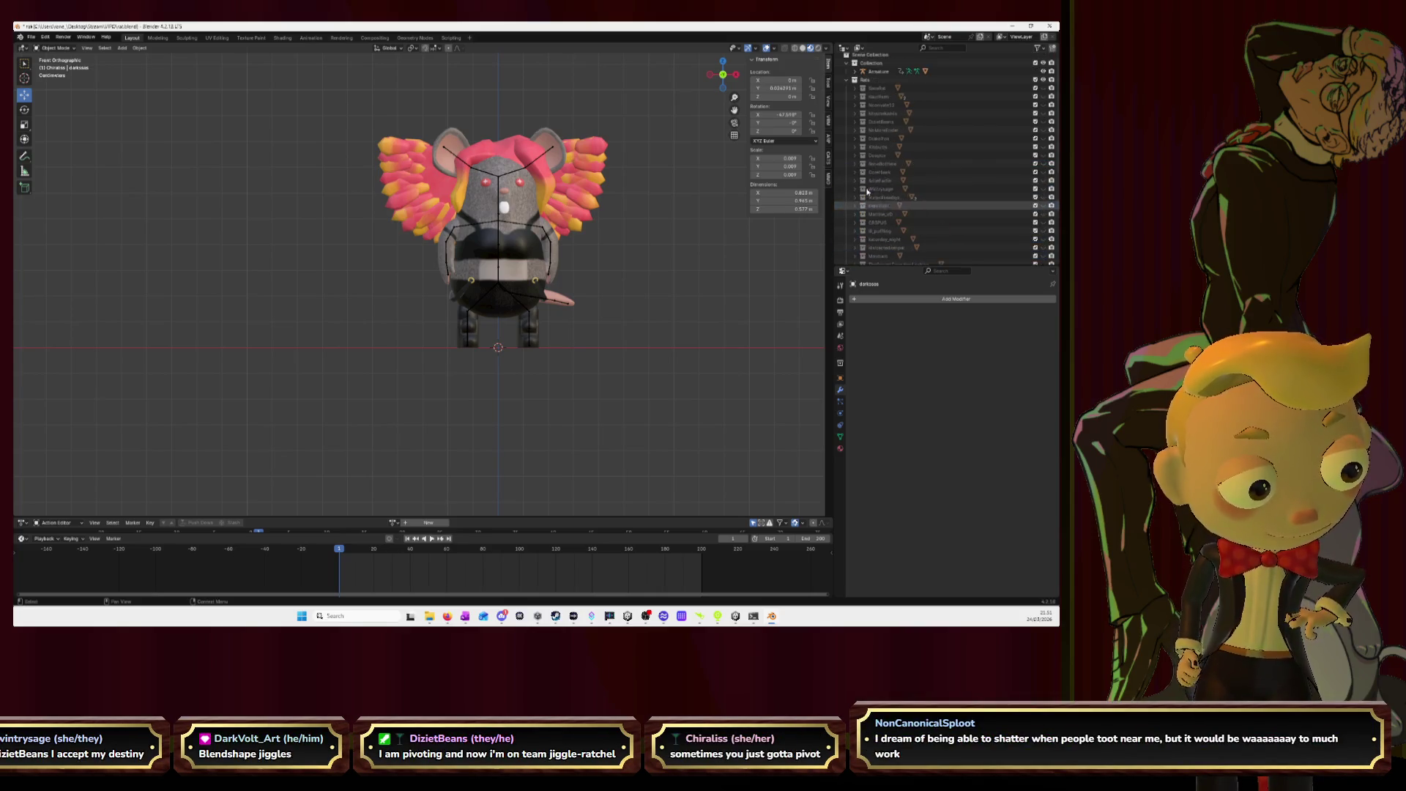
mouse_move(848, 133)
left_mouse_down()
mouse_move(848, 87)
mouse_move(866, 88)
left_mouse_up()
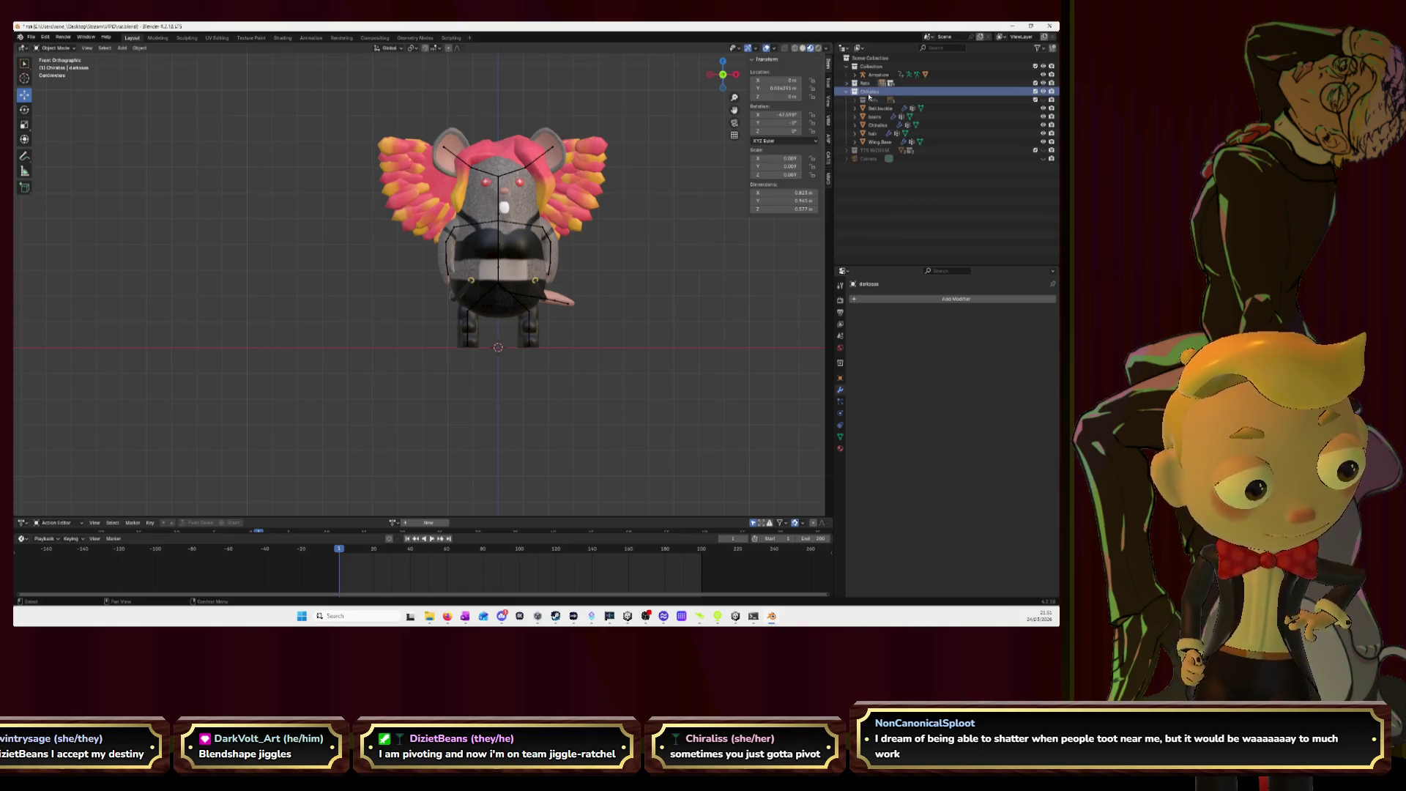
- Join the body parts from Belt.buckle through Wing.Base into one mesh with Ctrl+J
left_click(879, 107)
left_click(879, 142, "shift")
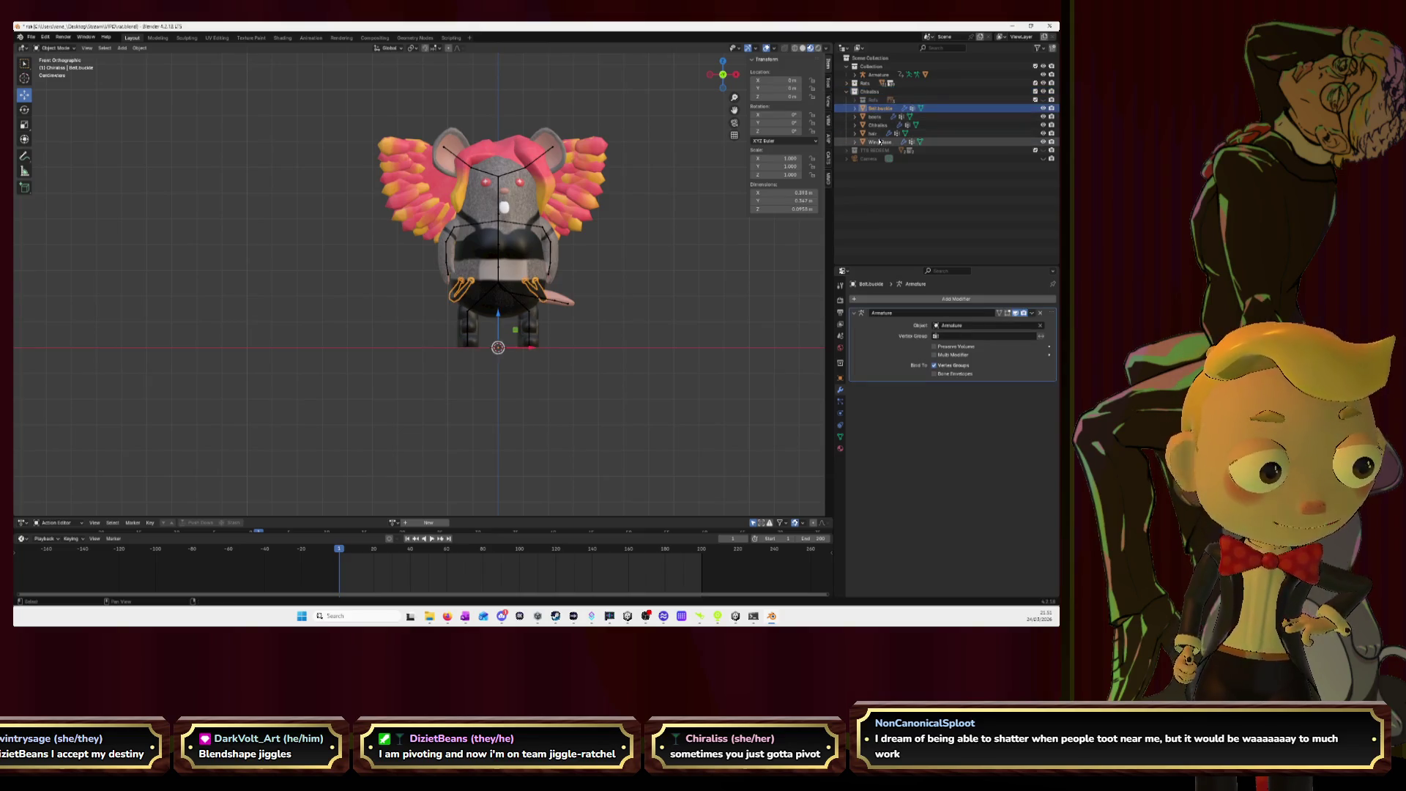
key("ctrl+j")
- Rename the joined mesh Chiraliss and select it together with the armature
left_click(657, 247)
left_click(879, 108)
double_click(879, 108)
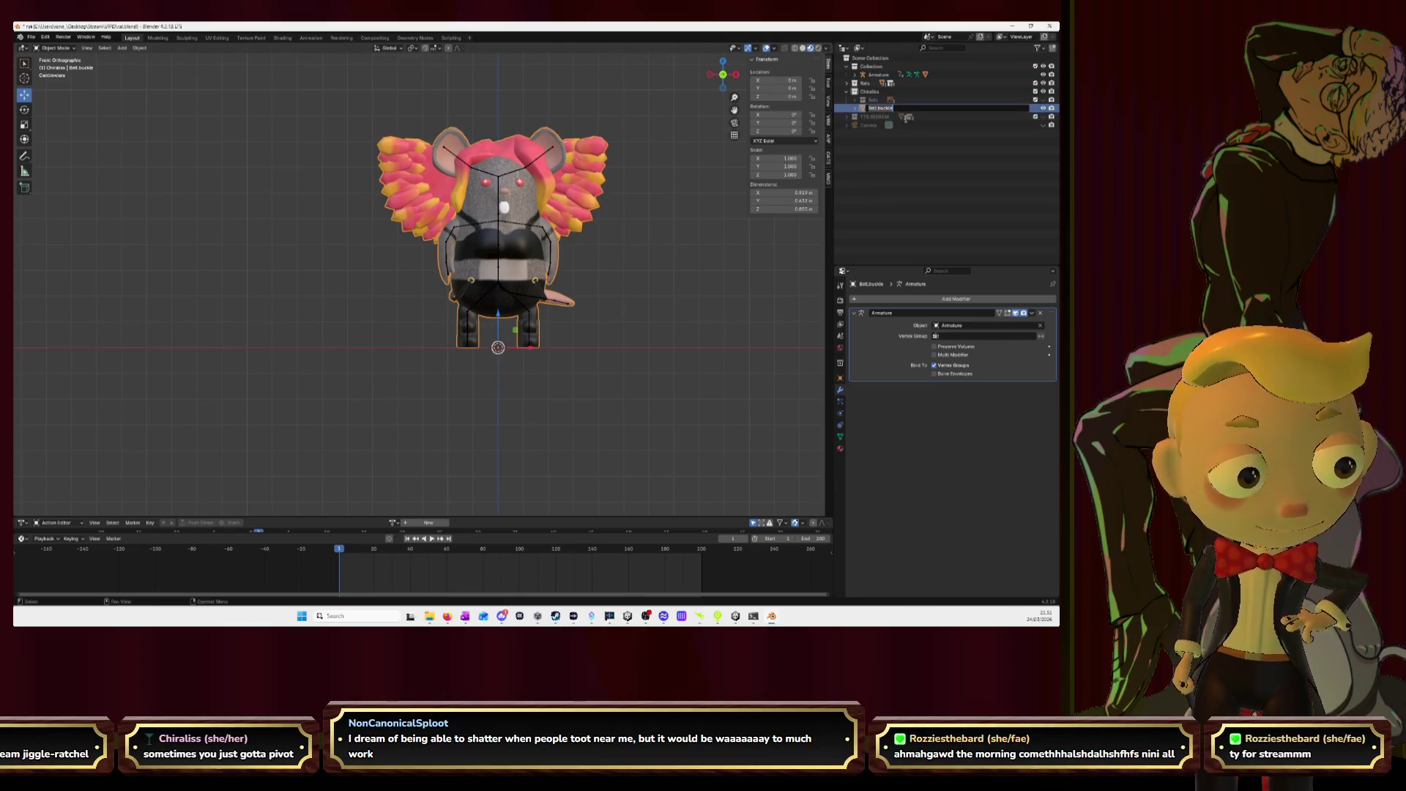
type("Chiraliss")
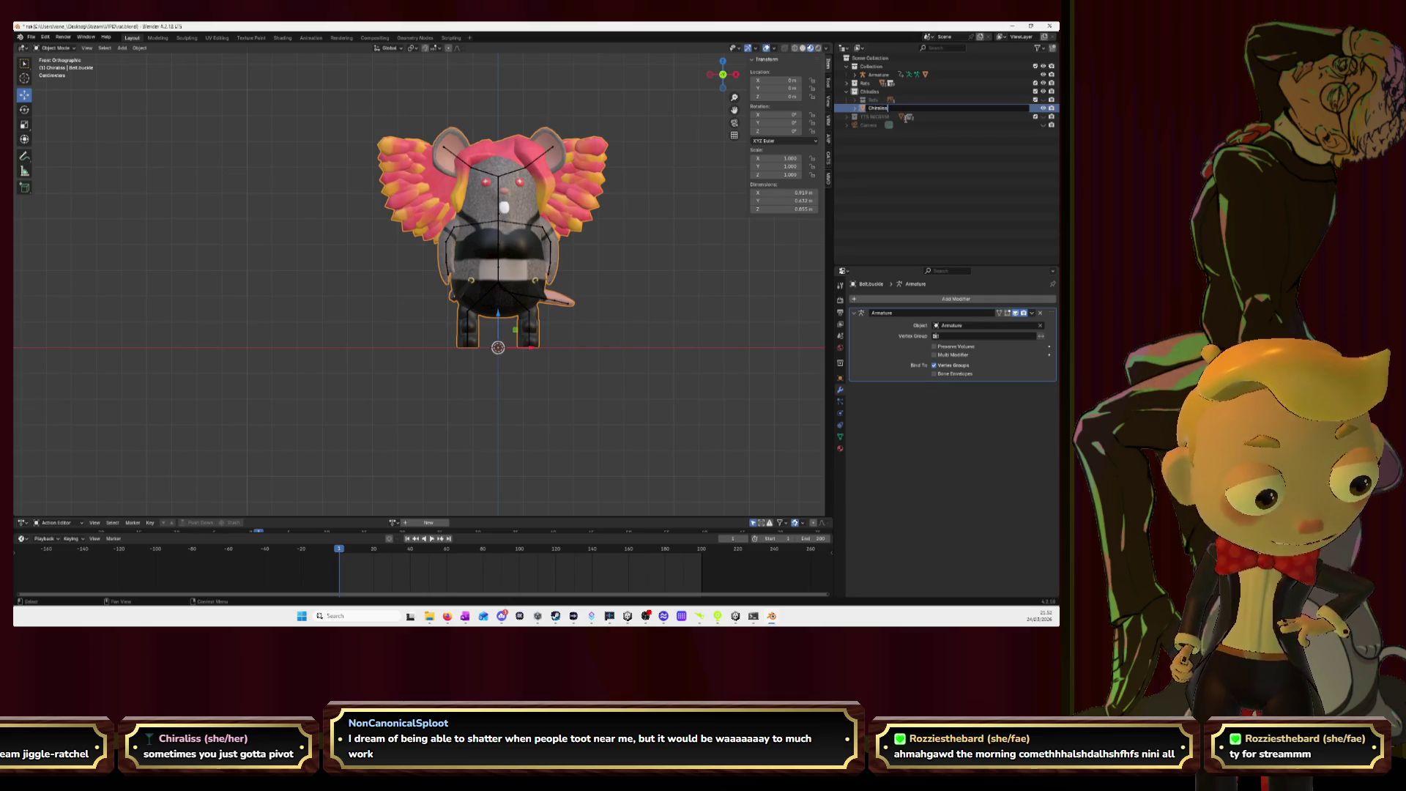
key("Return")
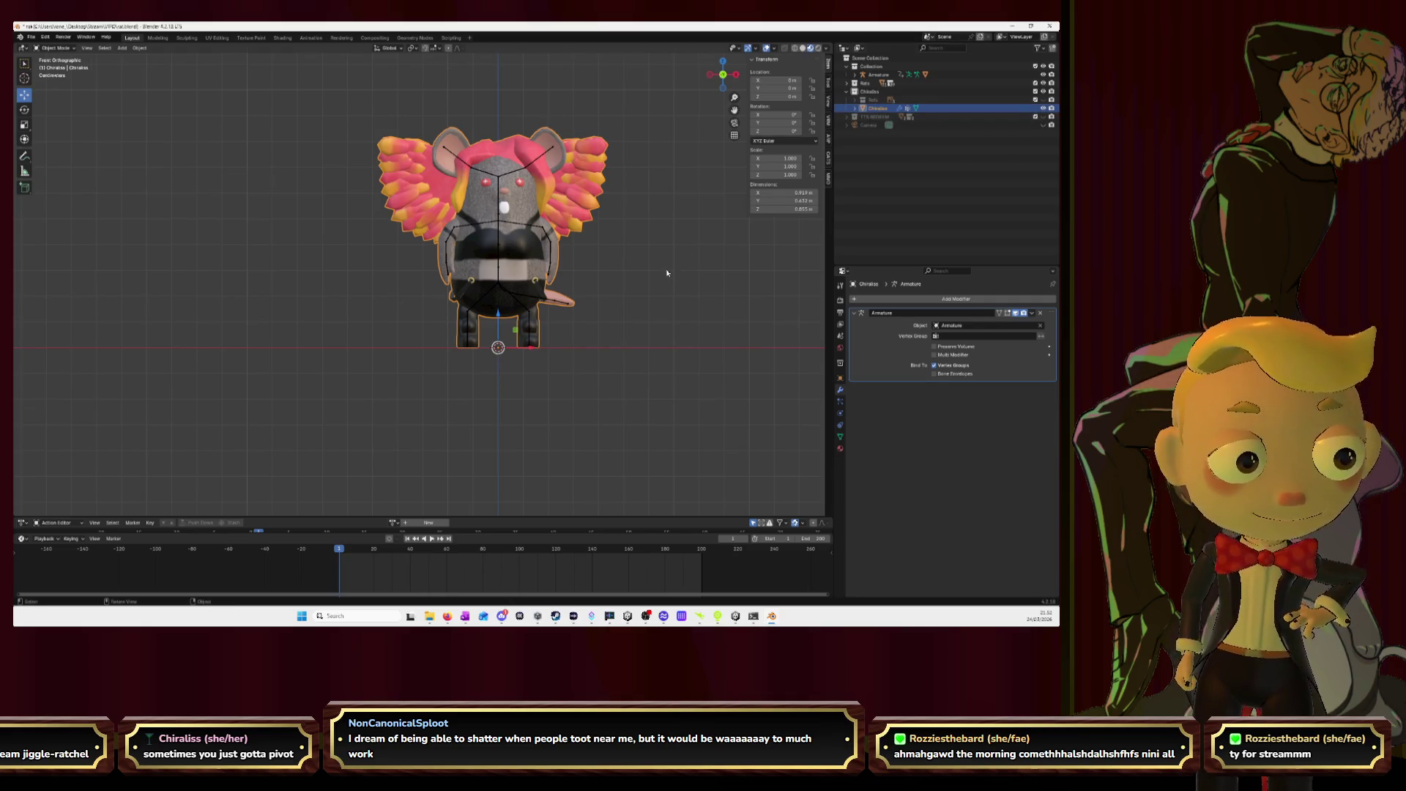
key("a")
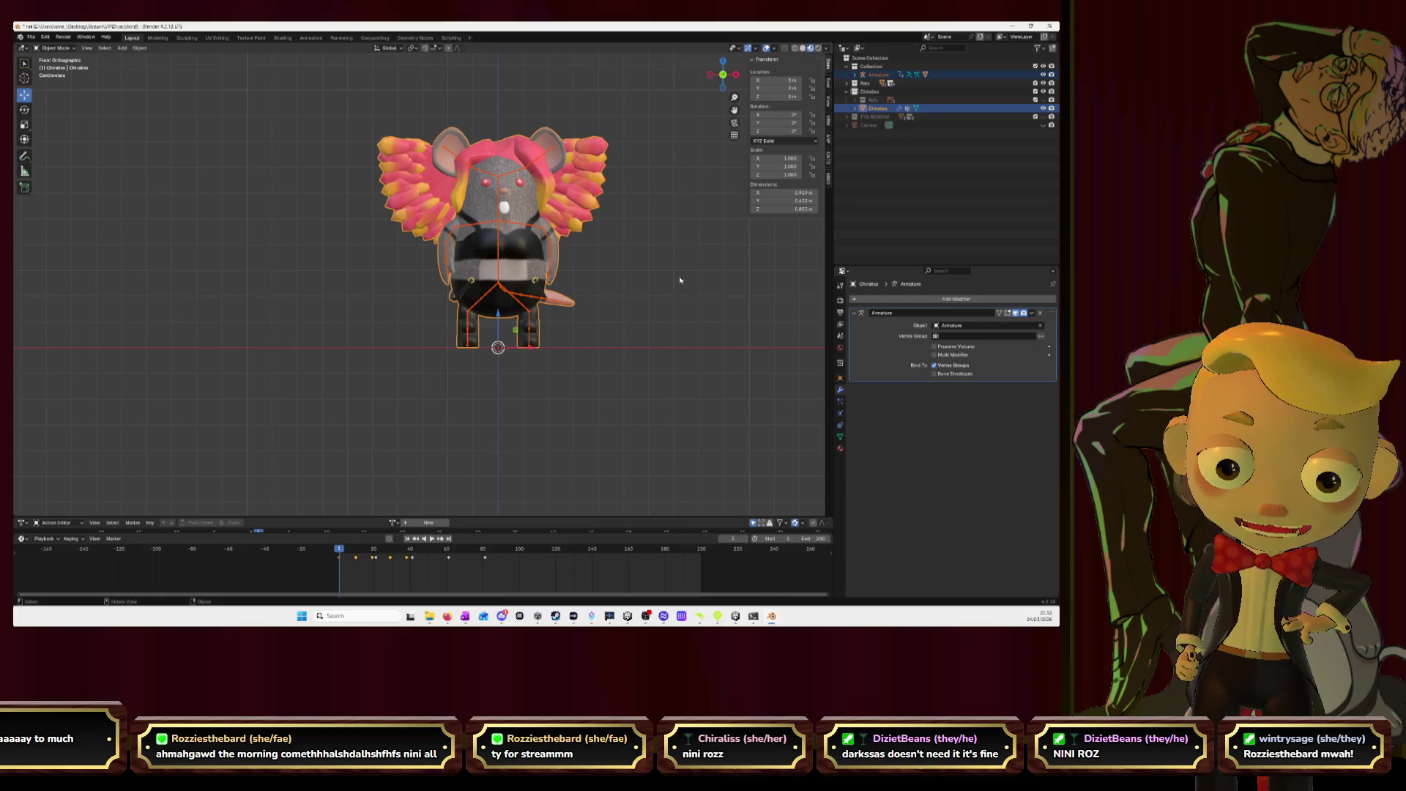
left_click(32, 37)
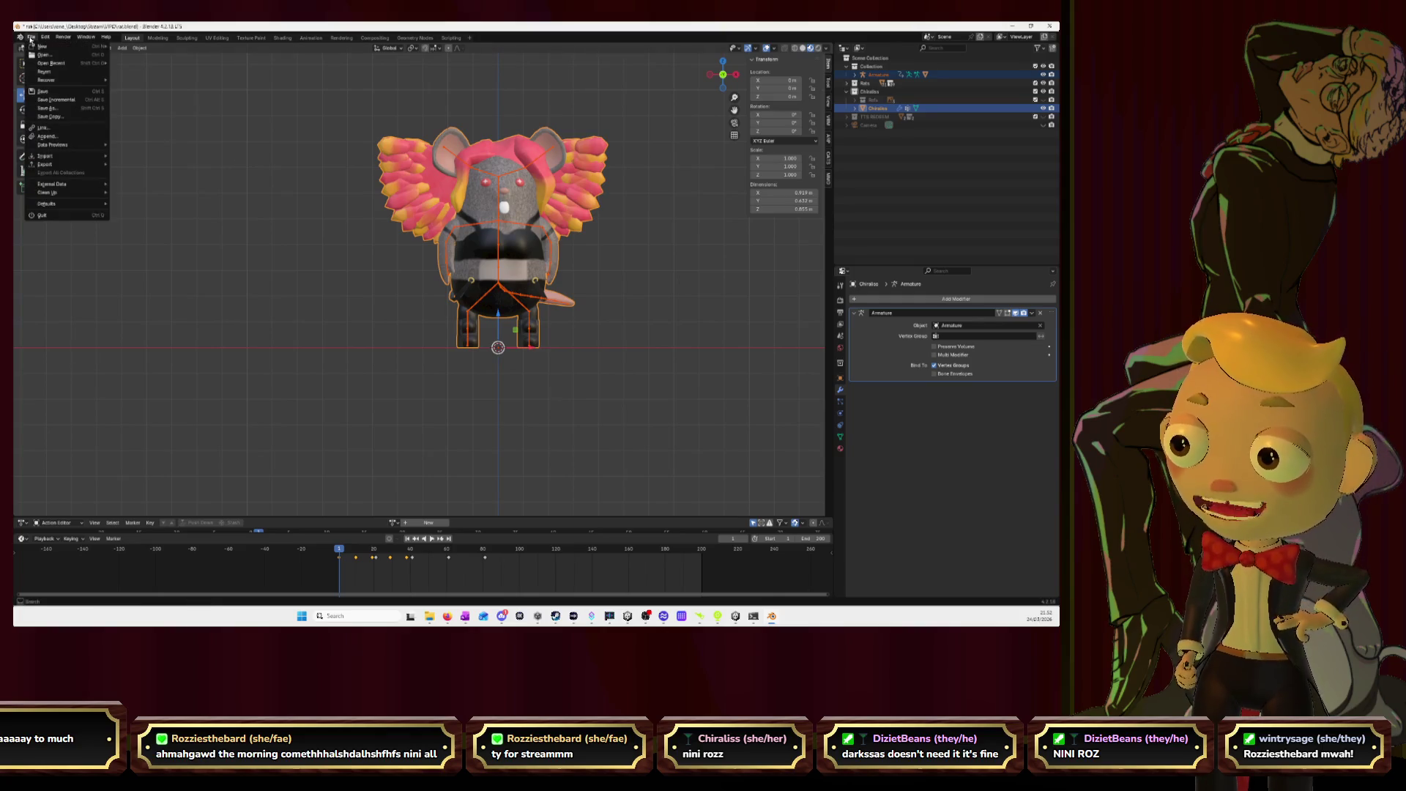
- Export the selected objects as chiraliss.fbx with Apply Transform enabled
mouse_move(58, 167)
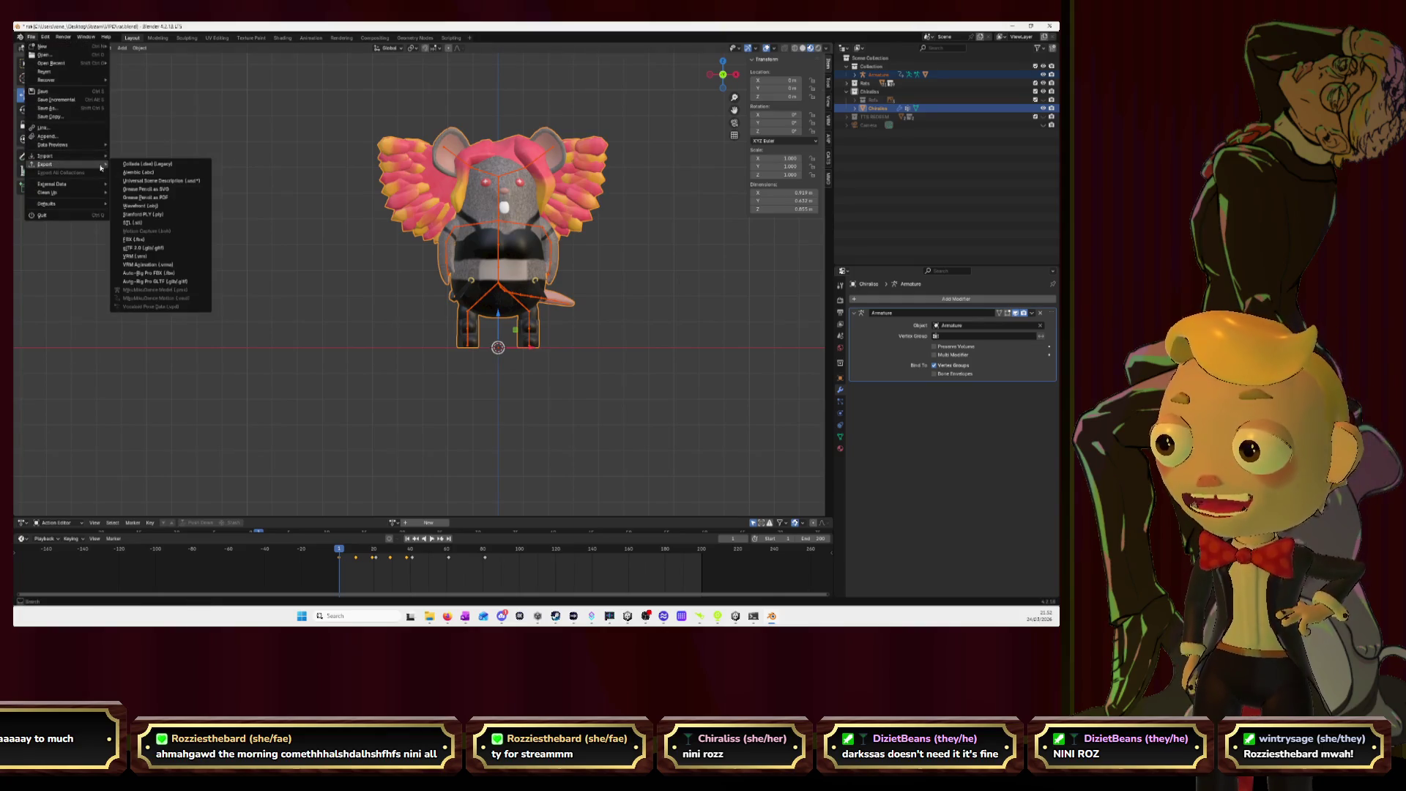
left_click(143, 240)
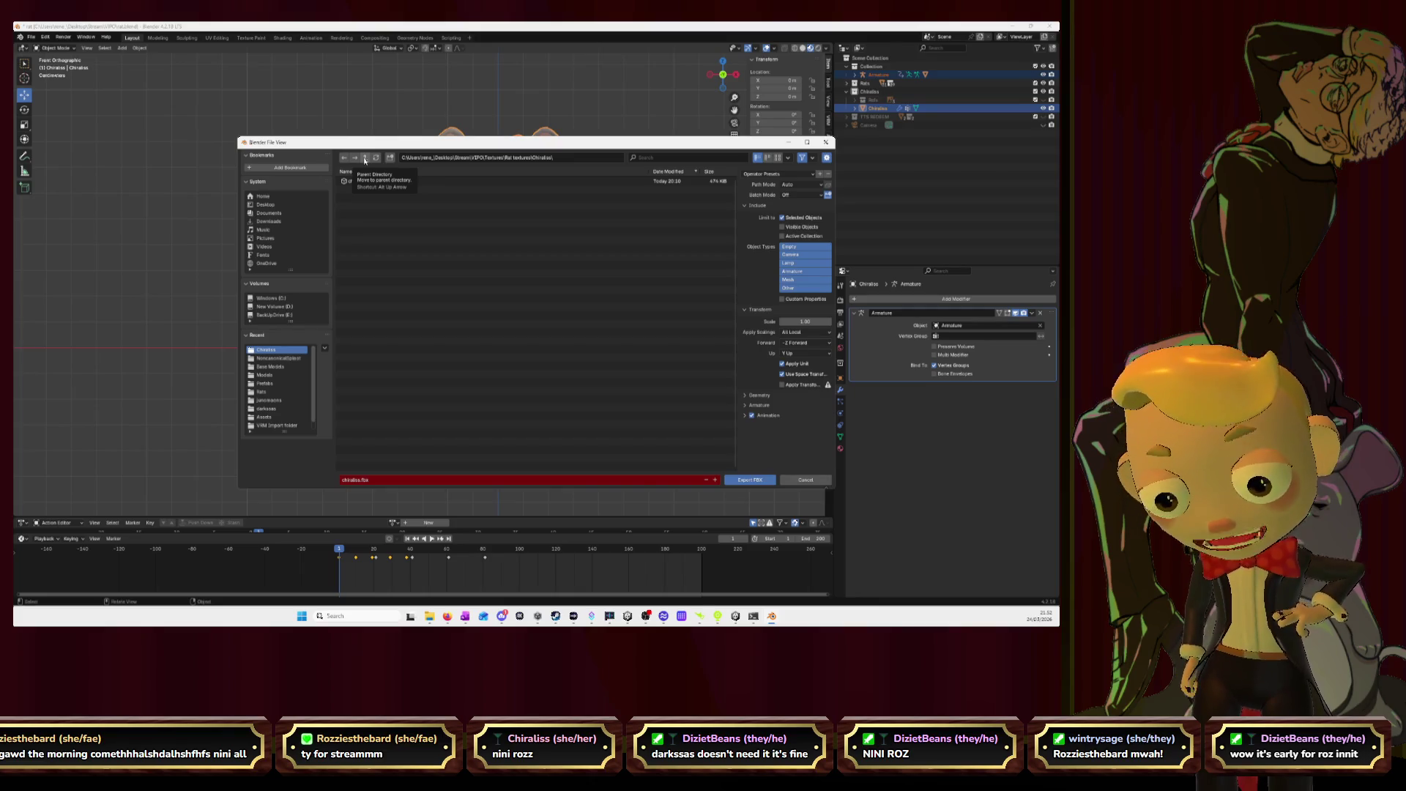
left_click(447, 181)
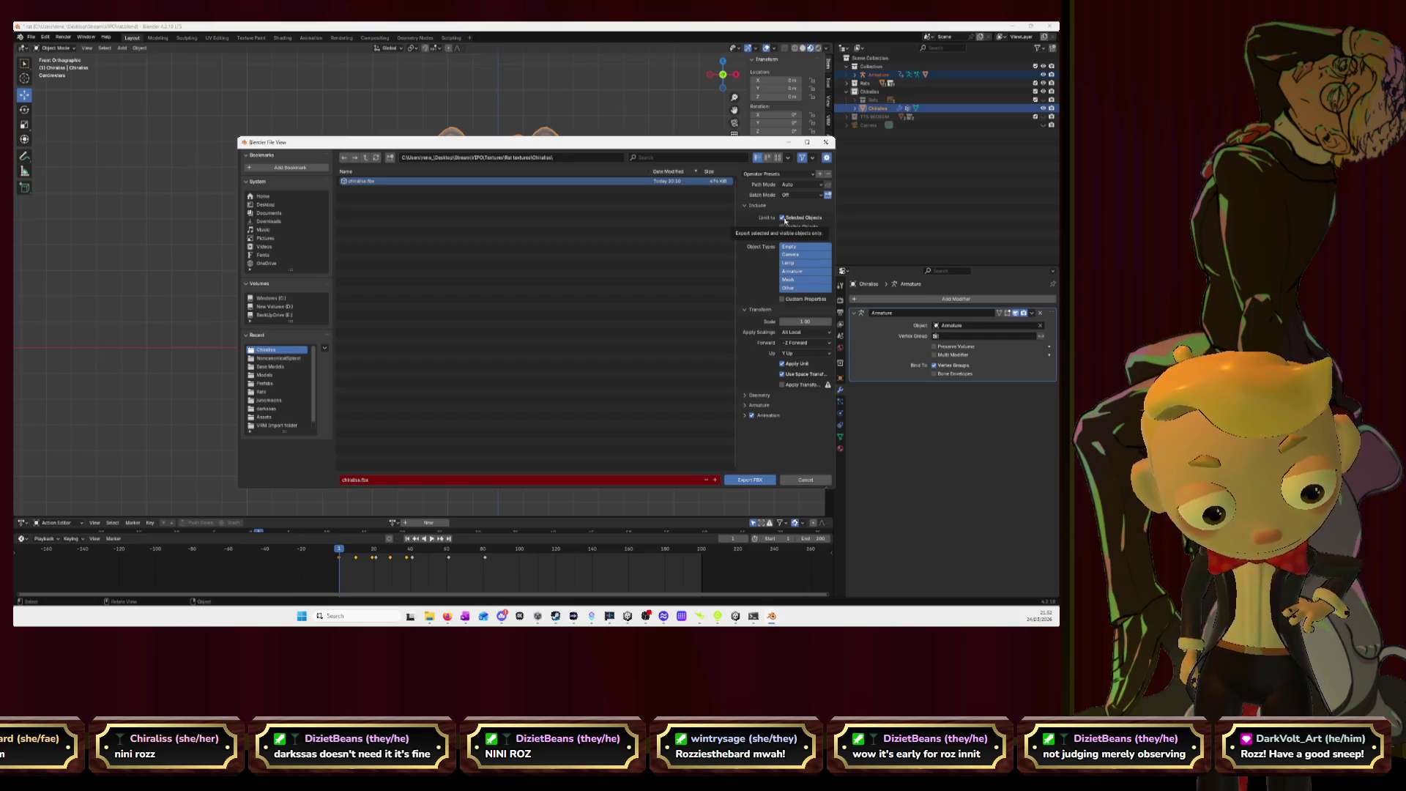
left_click(782, 385)
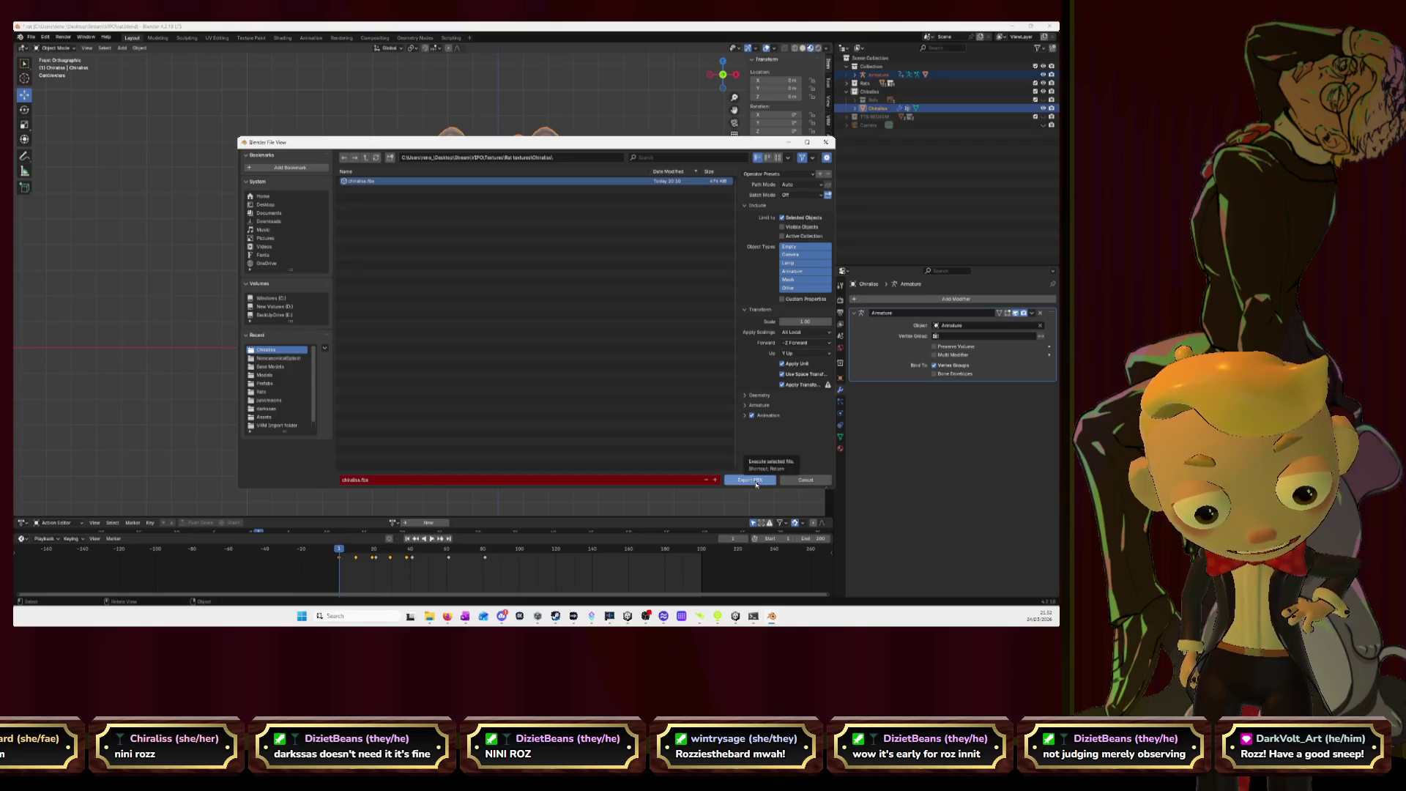
left_click(756, 481)
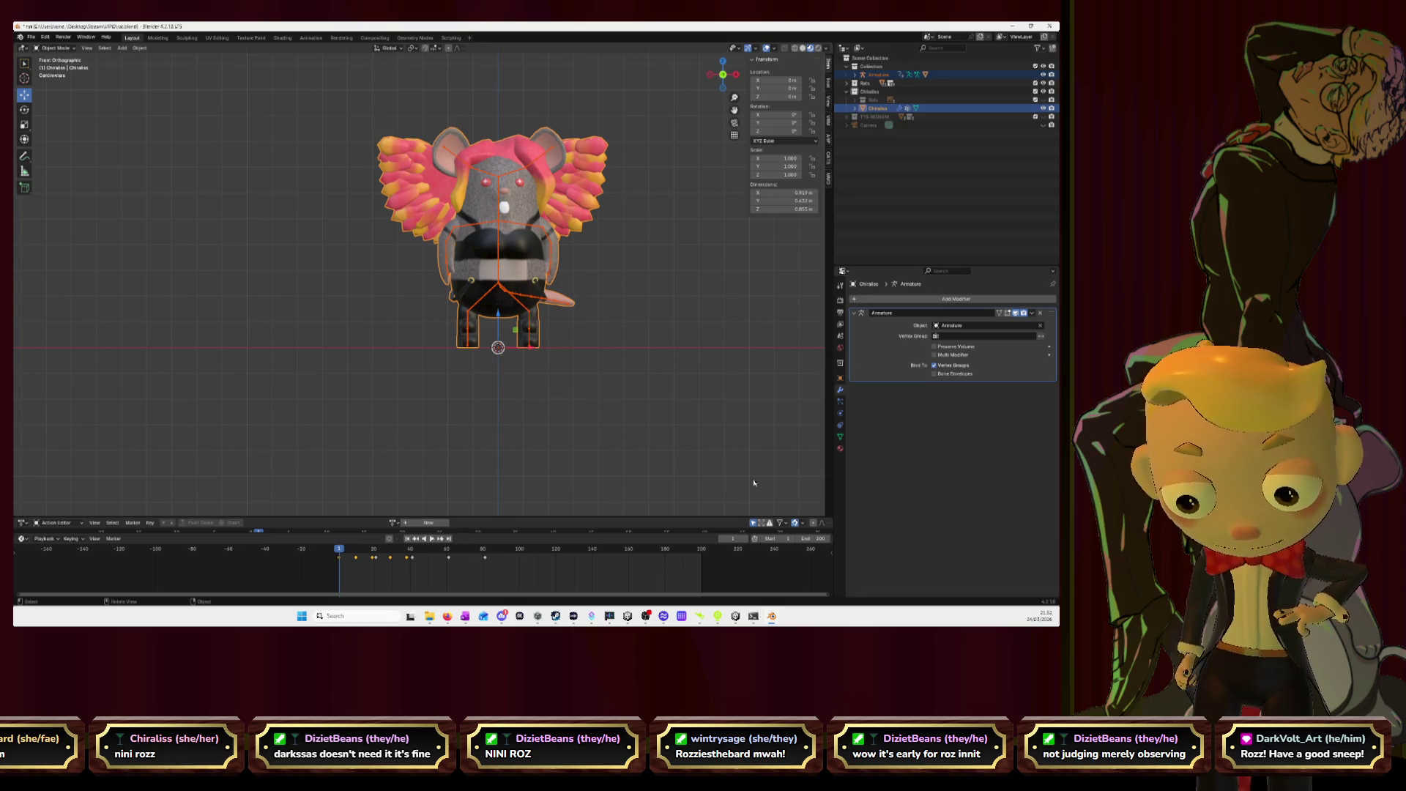
mouse_move(740, 619)
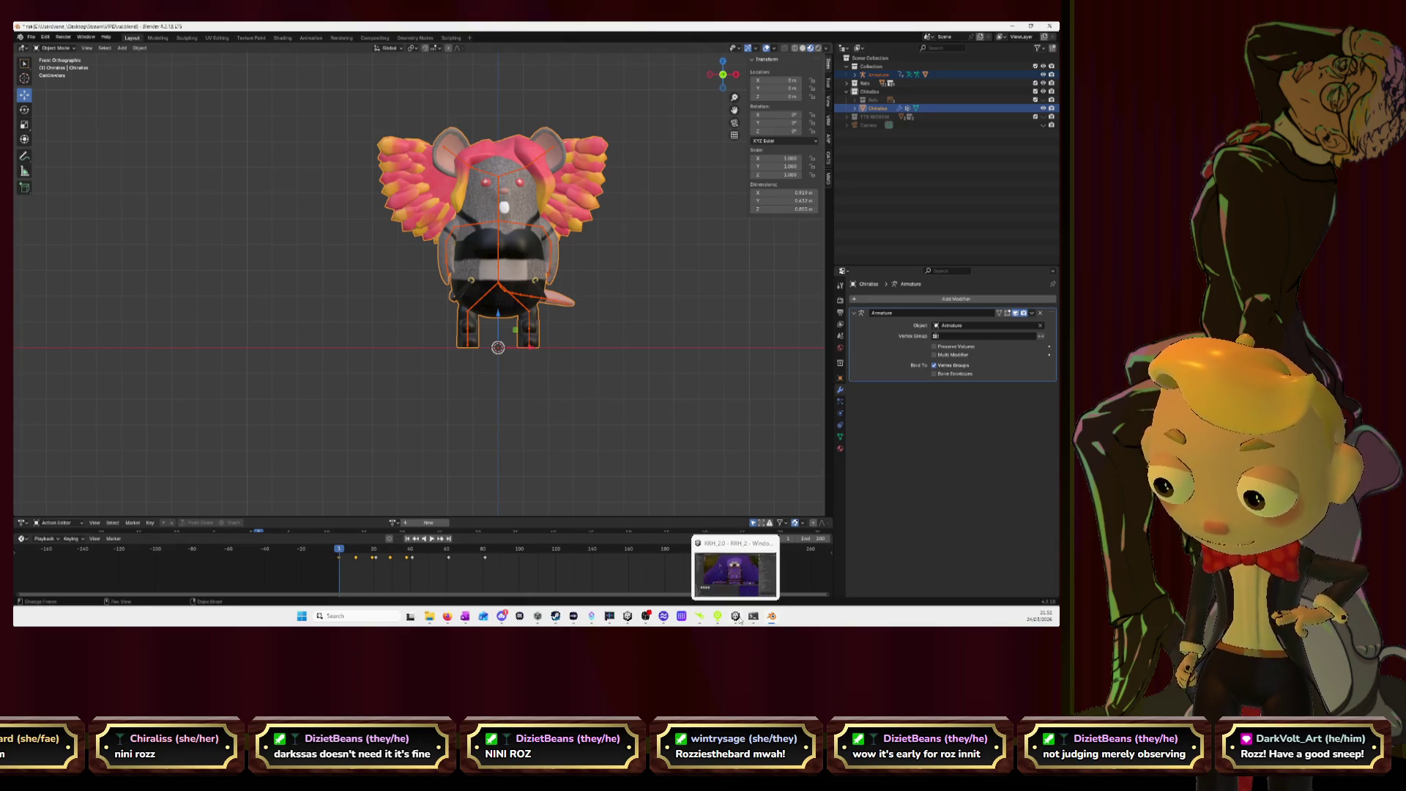
- Switch to the Unity rat game project, pan the Scene view, and open Assets > Models
left_click(739, 620)
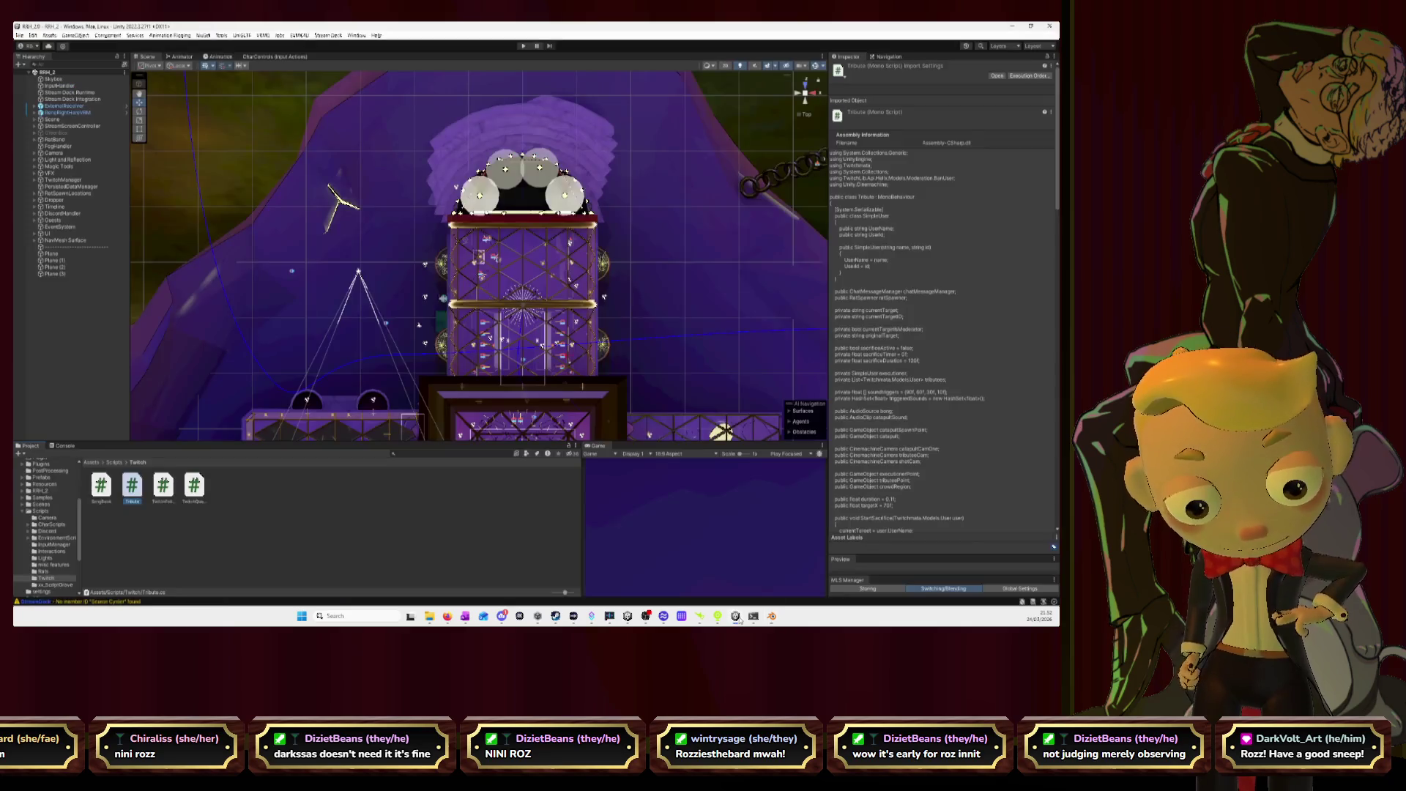
mouse_move(771, 218)
left_mouse_down()
mouse_move(608, 151)
mouse_move(572, 269)
left_mouse_up()
scroll(608, 152, "up", 5)
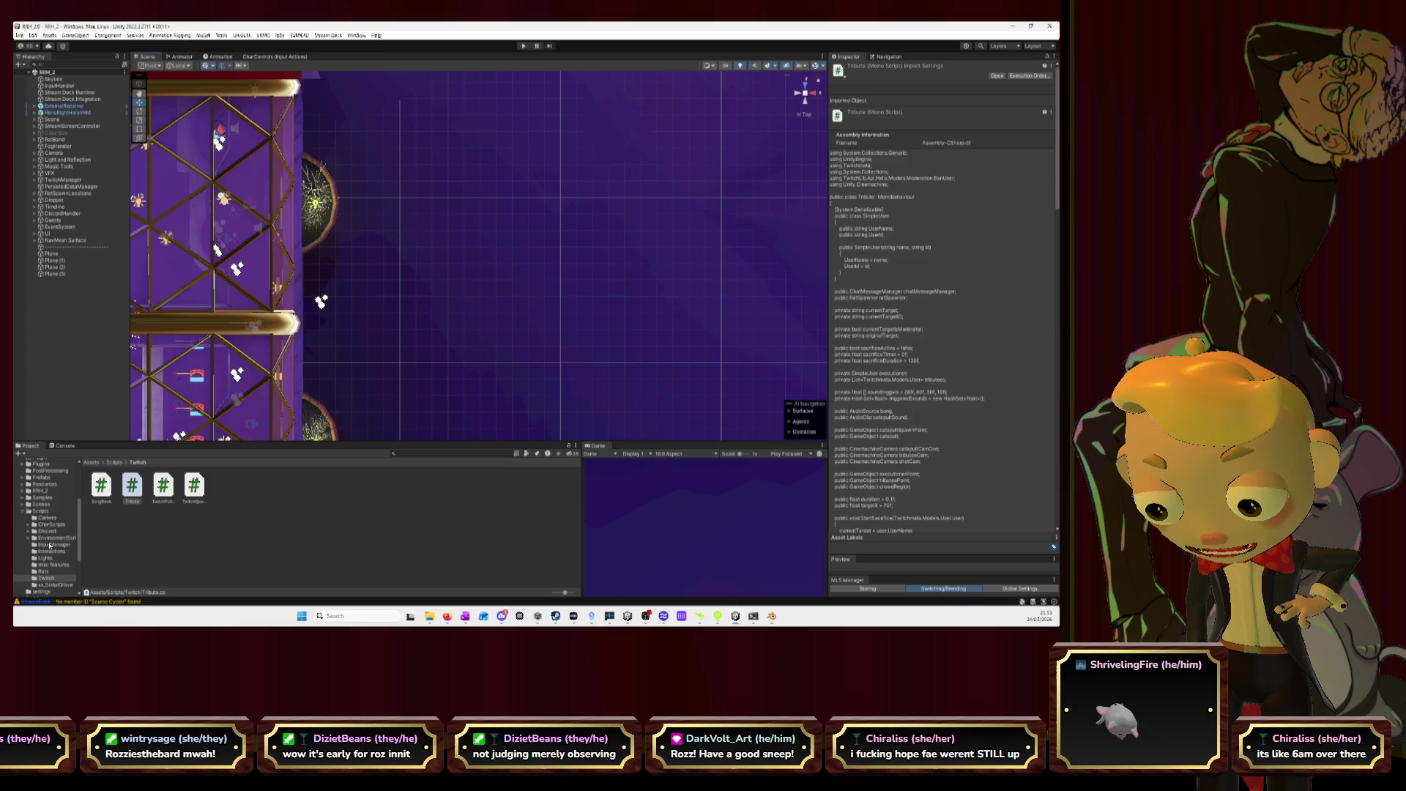
scroll(49, 546, "up", 5)
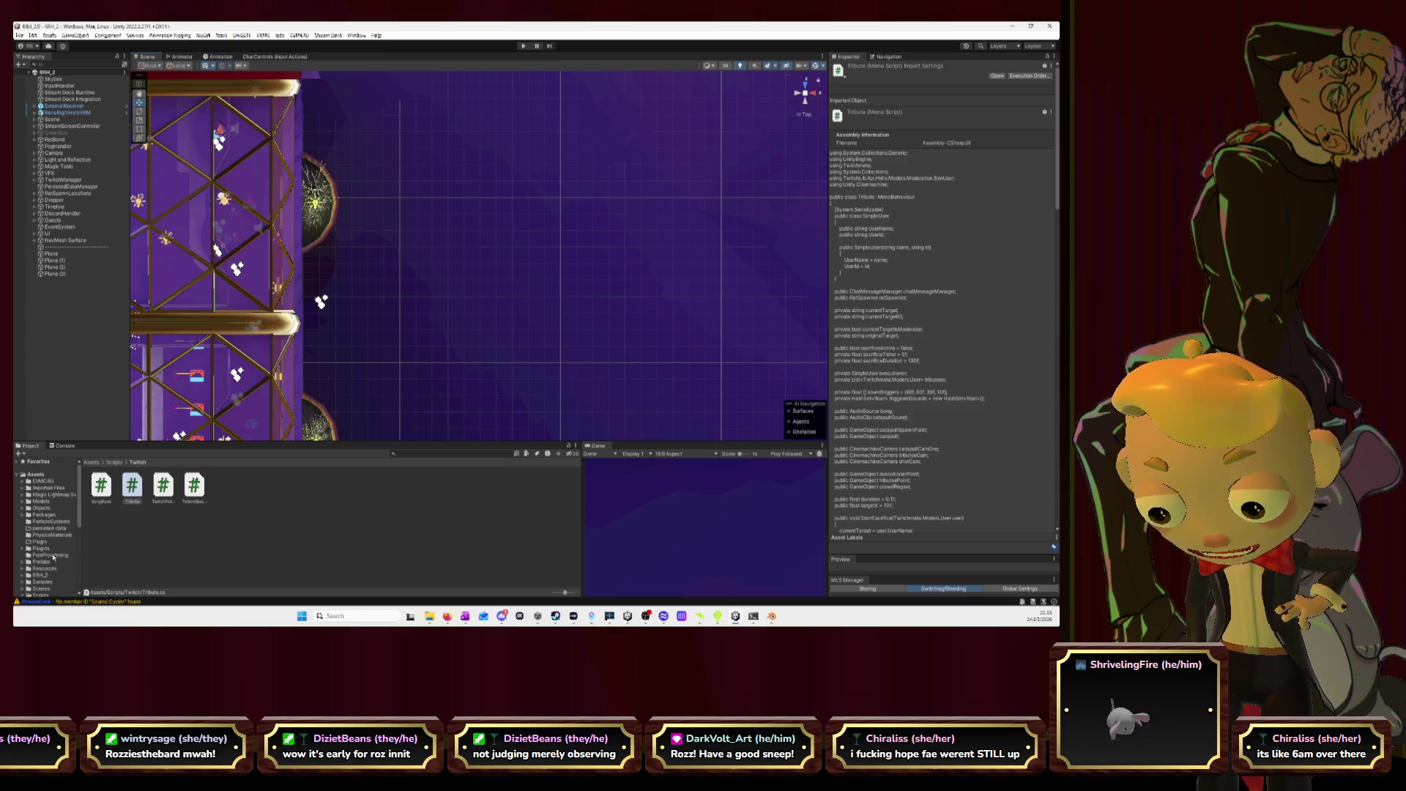
left_click(42, 502)
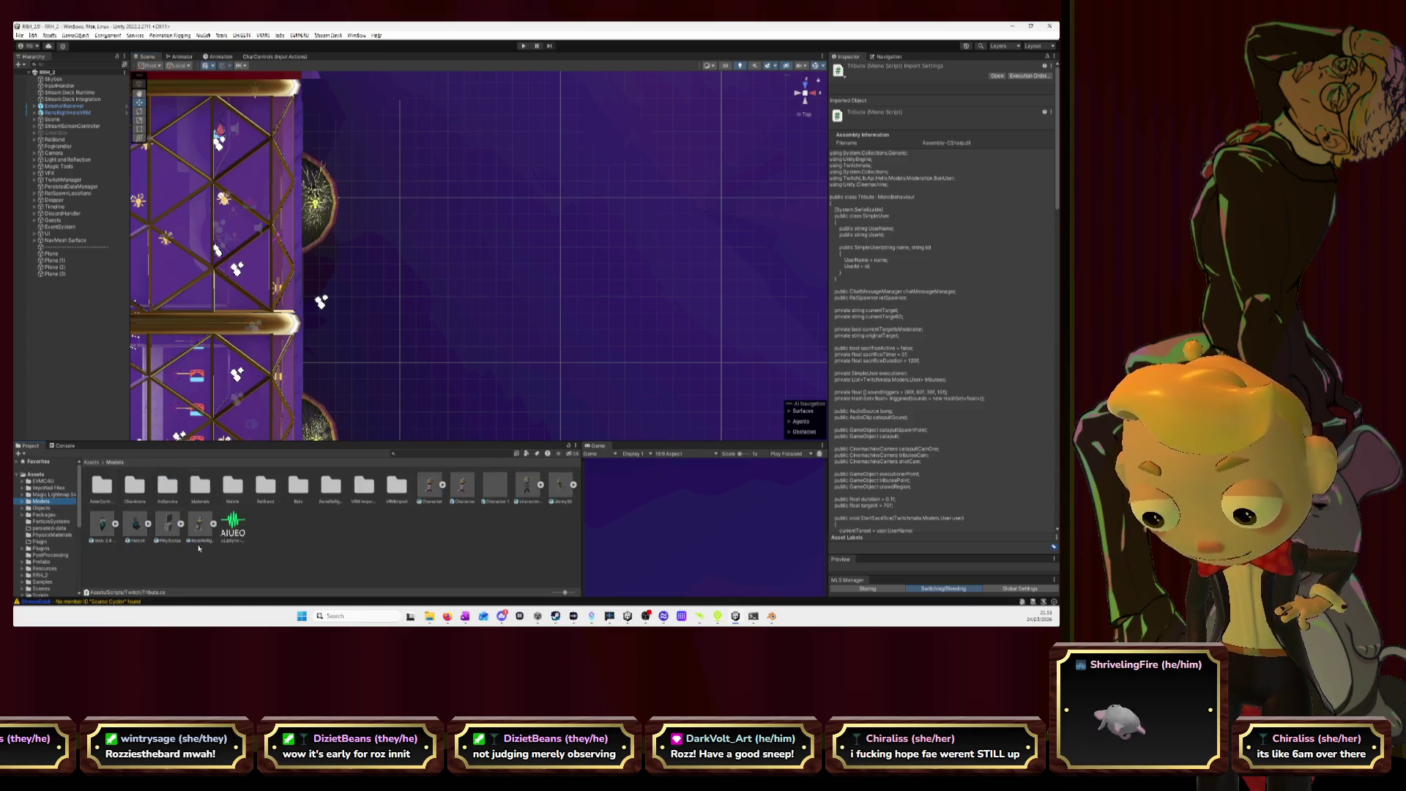
- Open the Rats folder and drag the RatPile and corehawk prefabs into the empty scene area
double_click(299, 484)
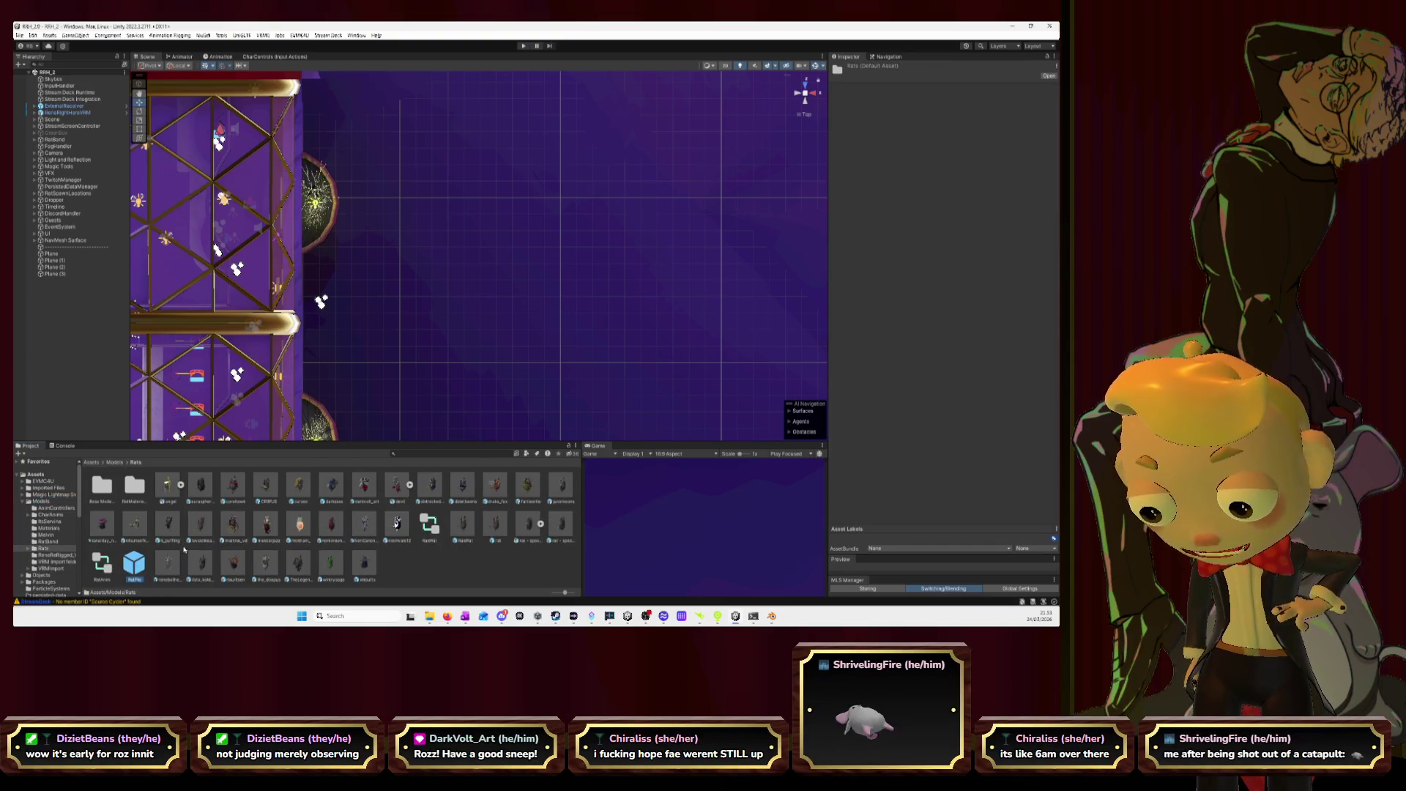
left_click_drag(408, 209, 409, 206)
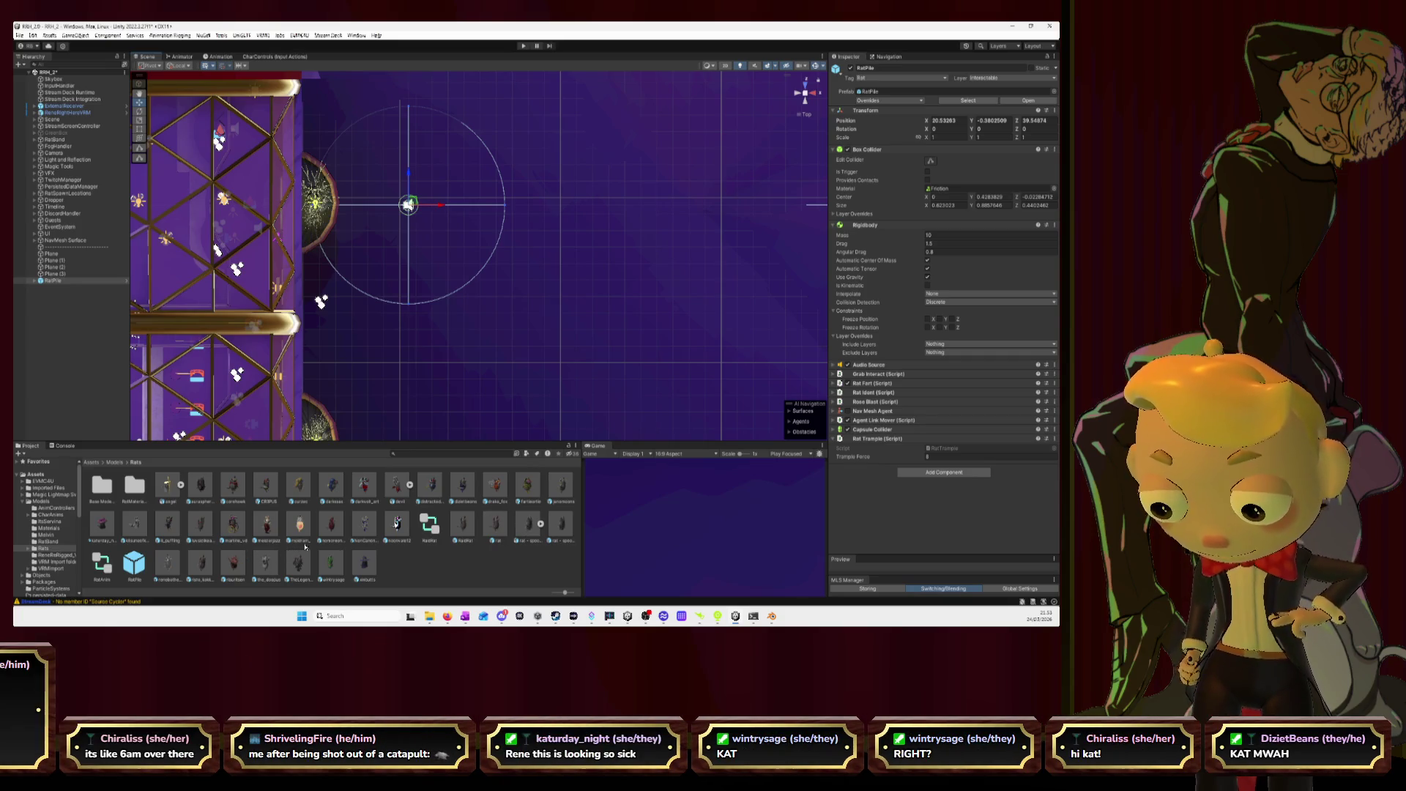
left_click_drag(447, 217, 439, 206)
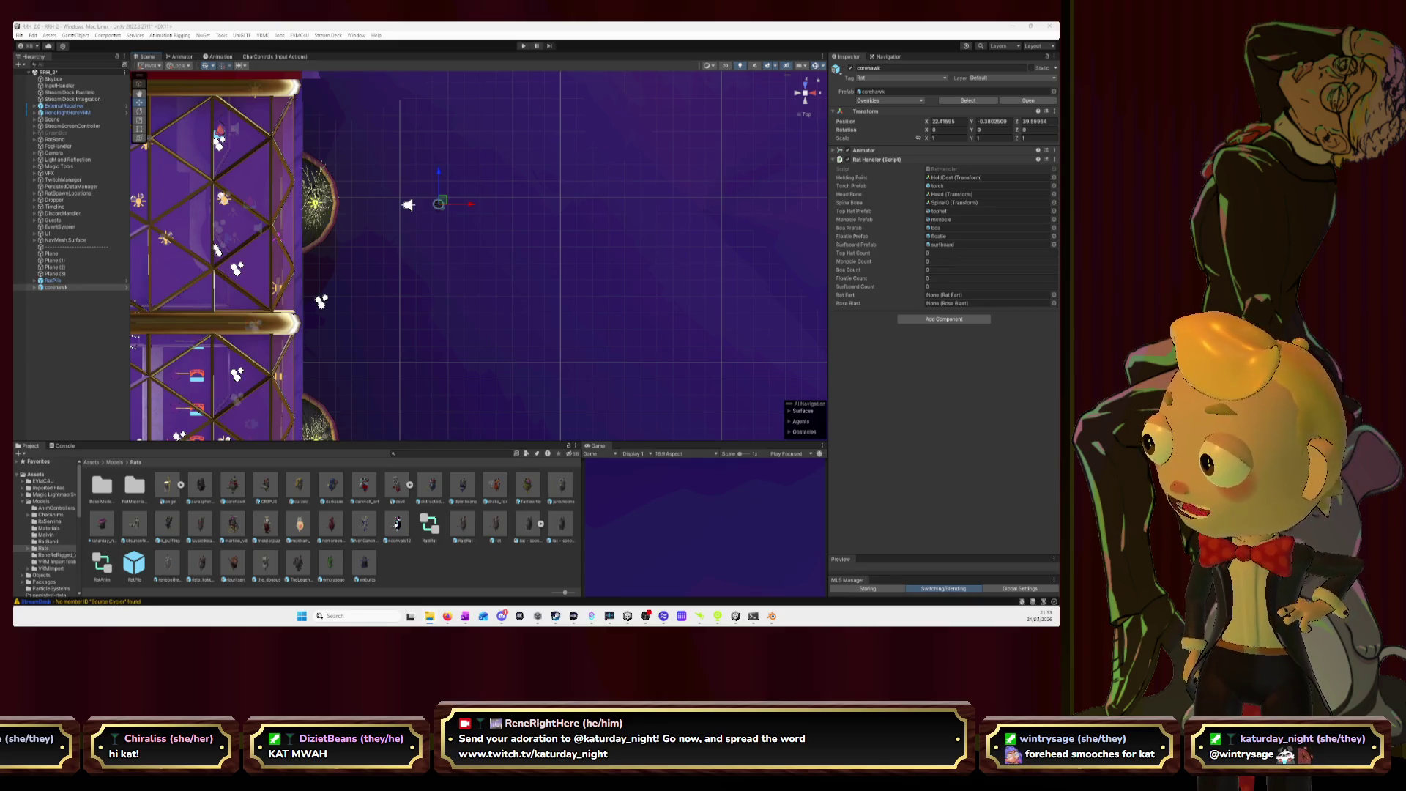
- After checking Blender, drag the exported Chiraliss model from the Rats folder into the scene
key("alt+Tab")
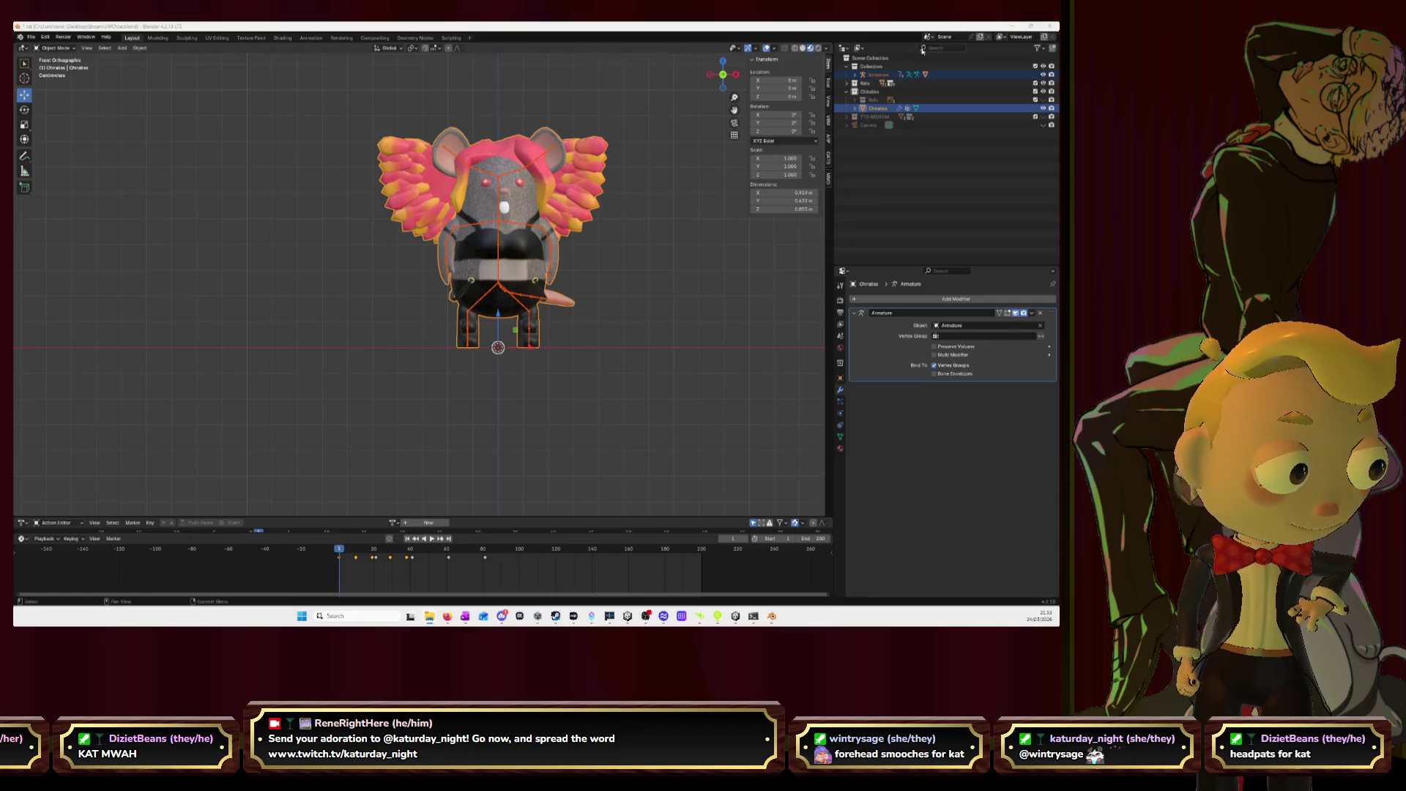
key("alt+Tab")
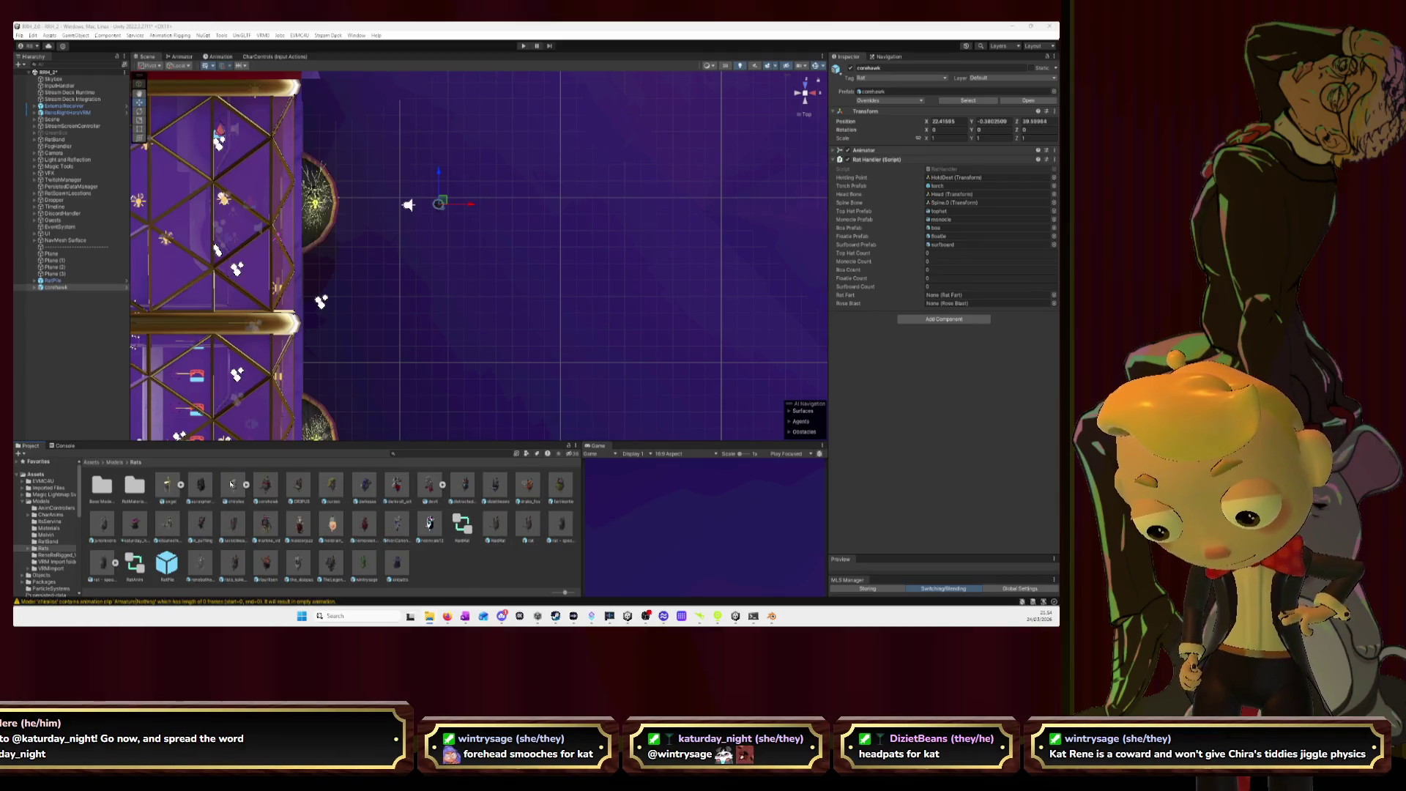
left_click_drag(470, 217, 468, 223)
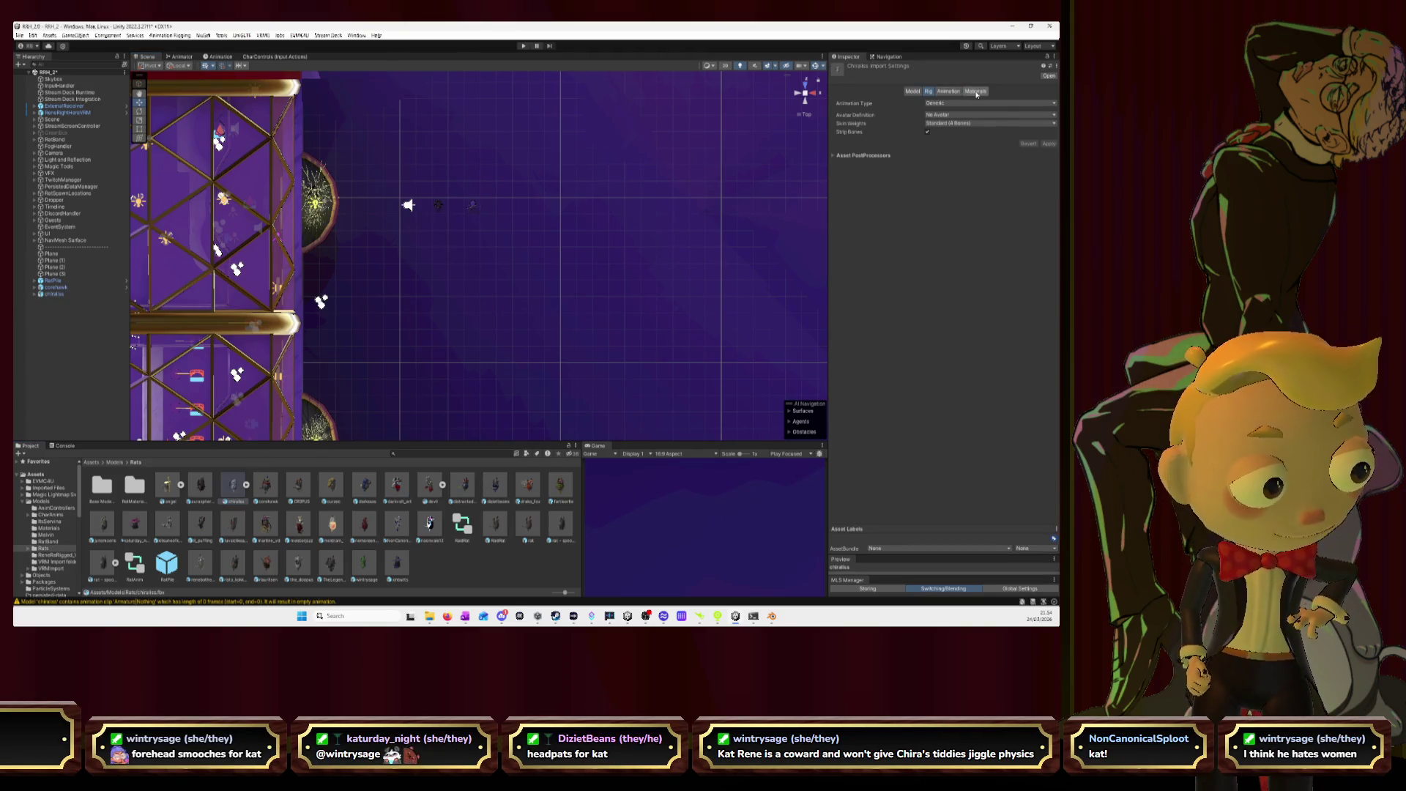
- Extract the model's materials into RatMaterials, then open that folder and enlarge the asset grid
left_click(976, 92)
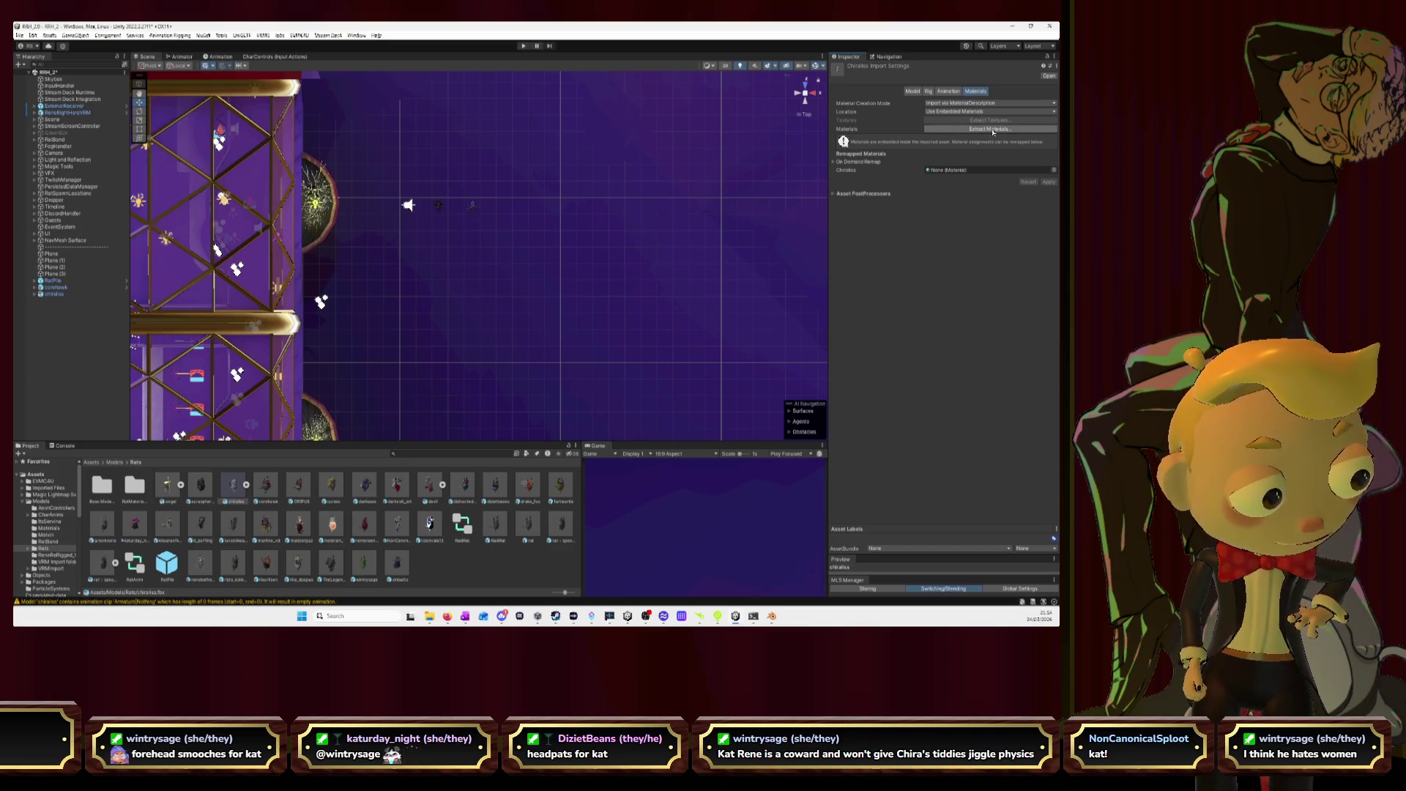
left_click(991, 130)
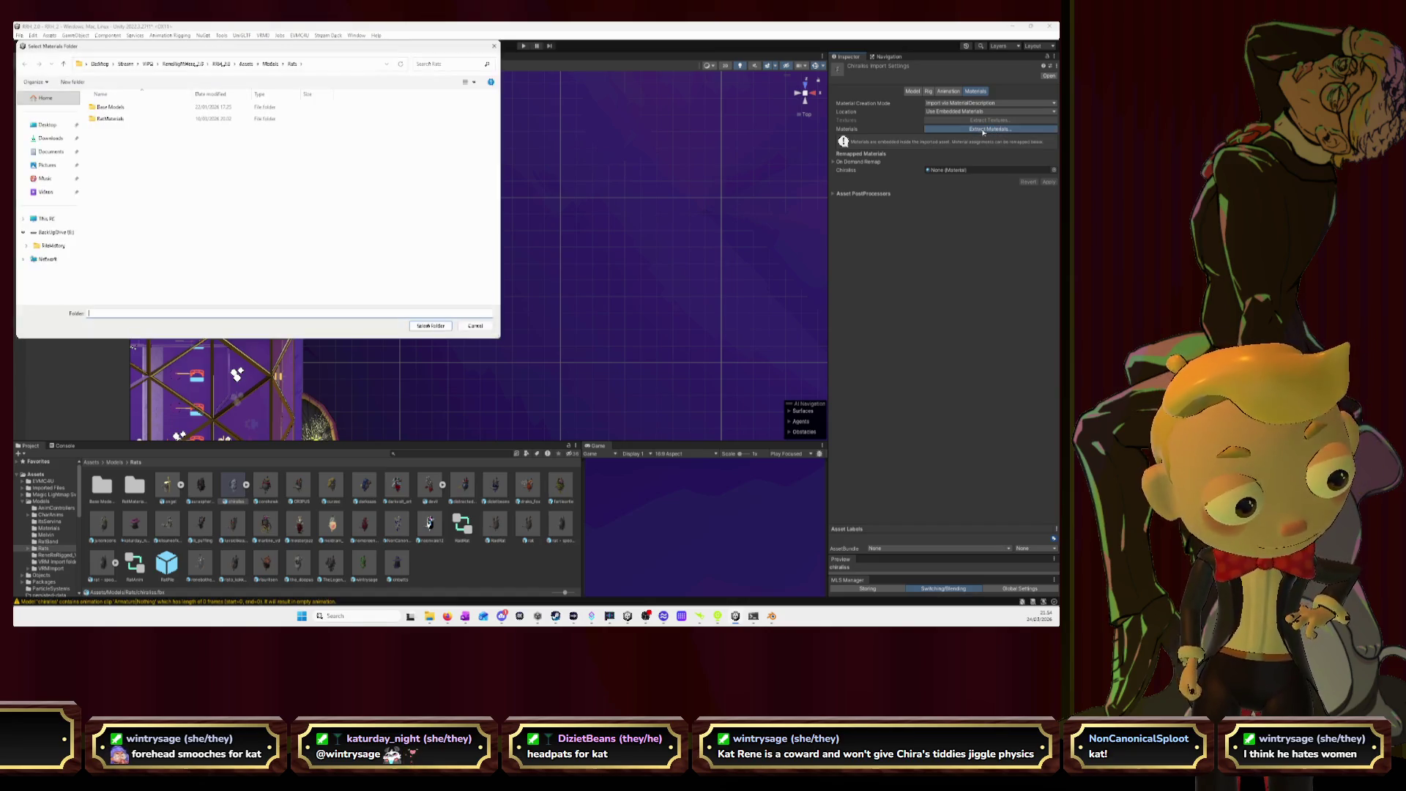
double_click(110, 118)
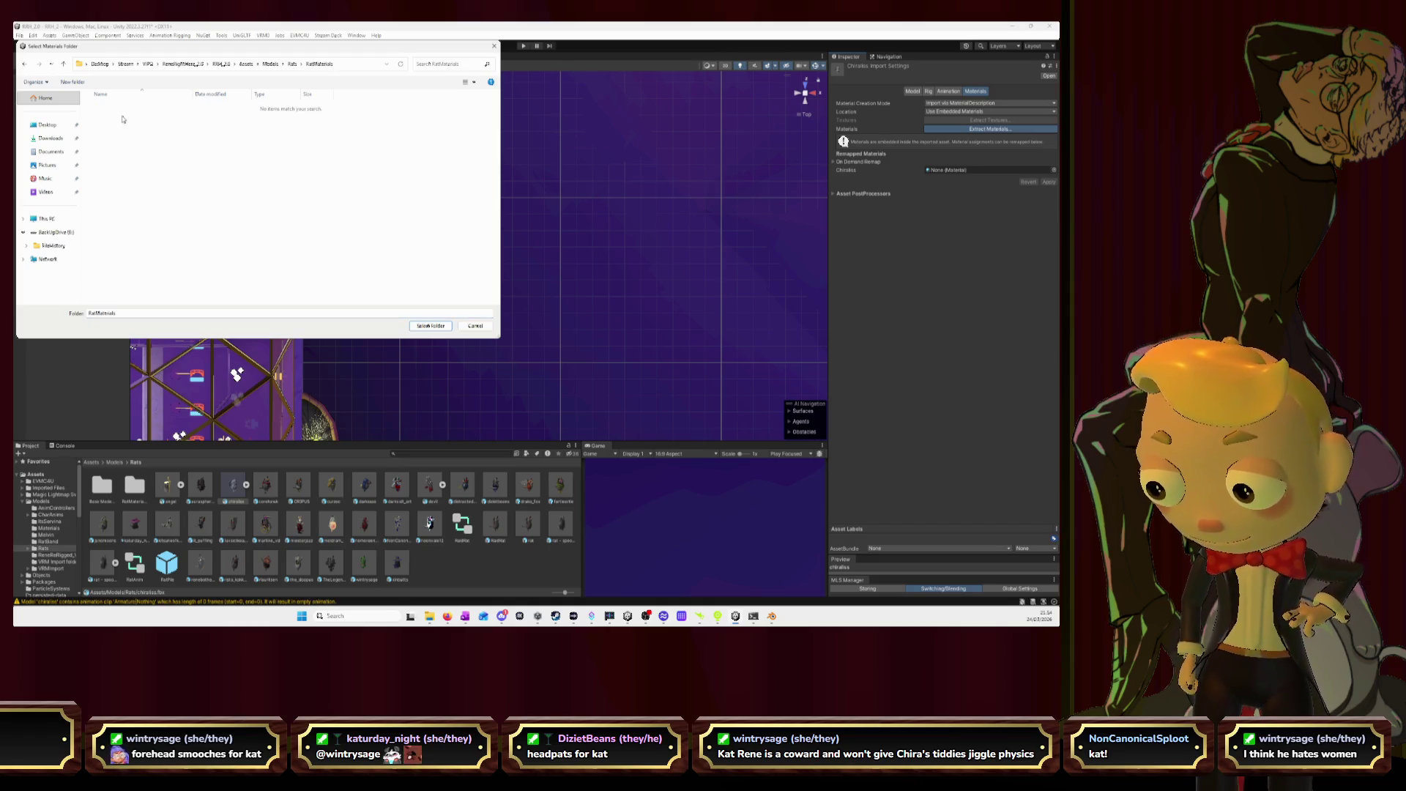
left_click(430, 325)
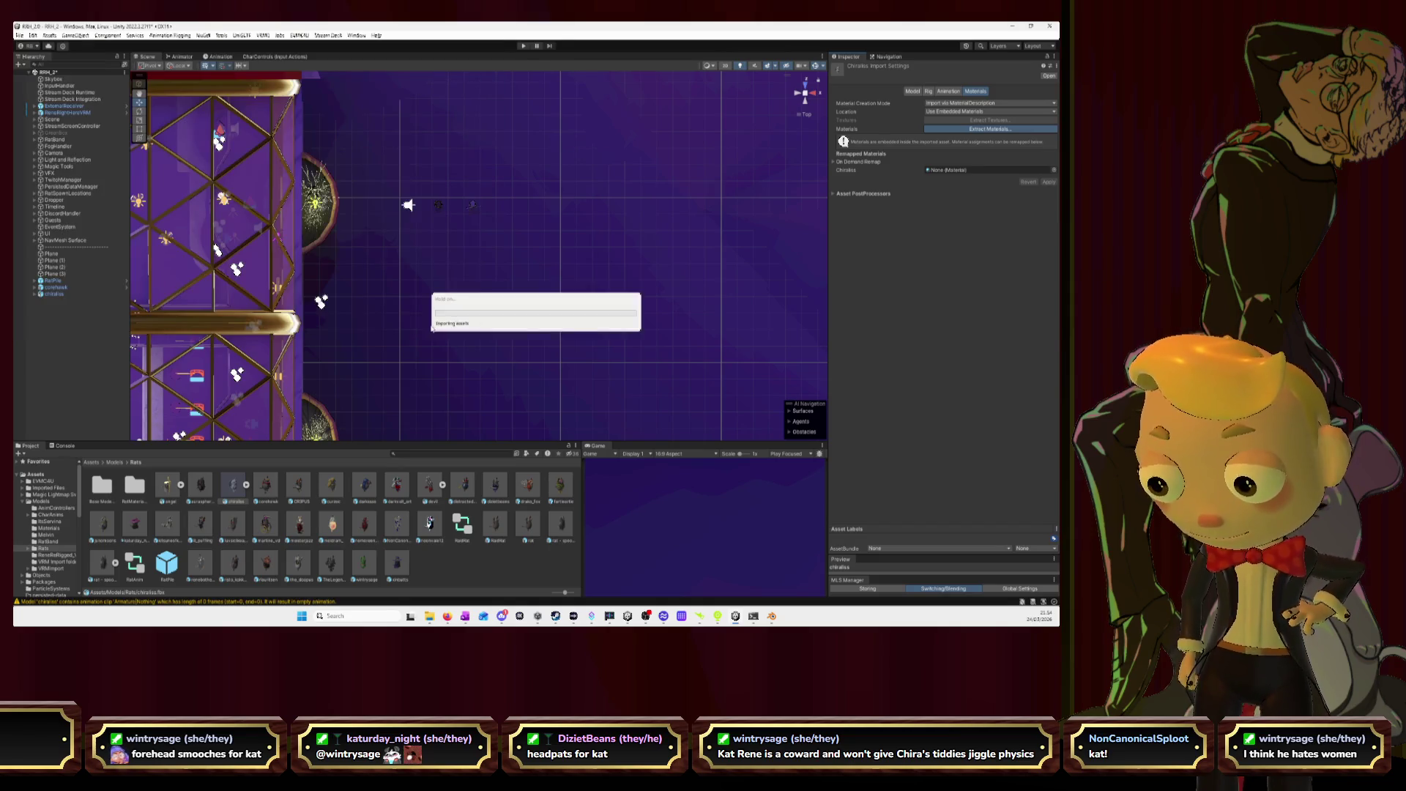
double_click(135, 485)
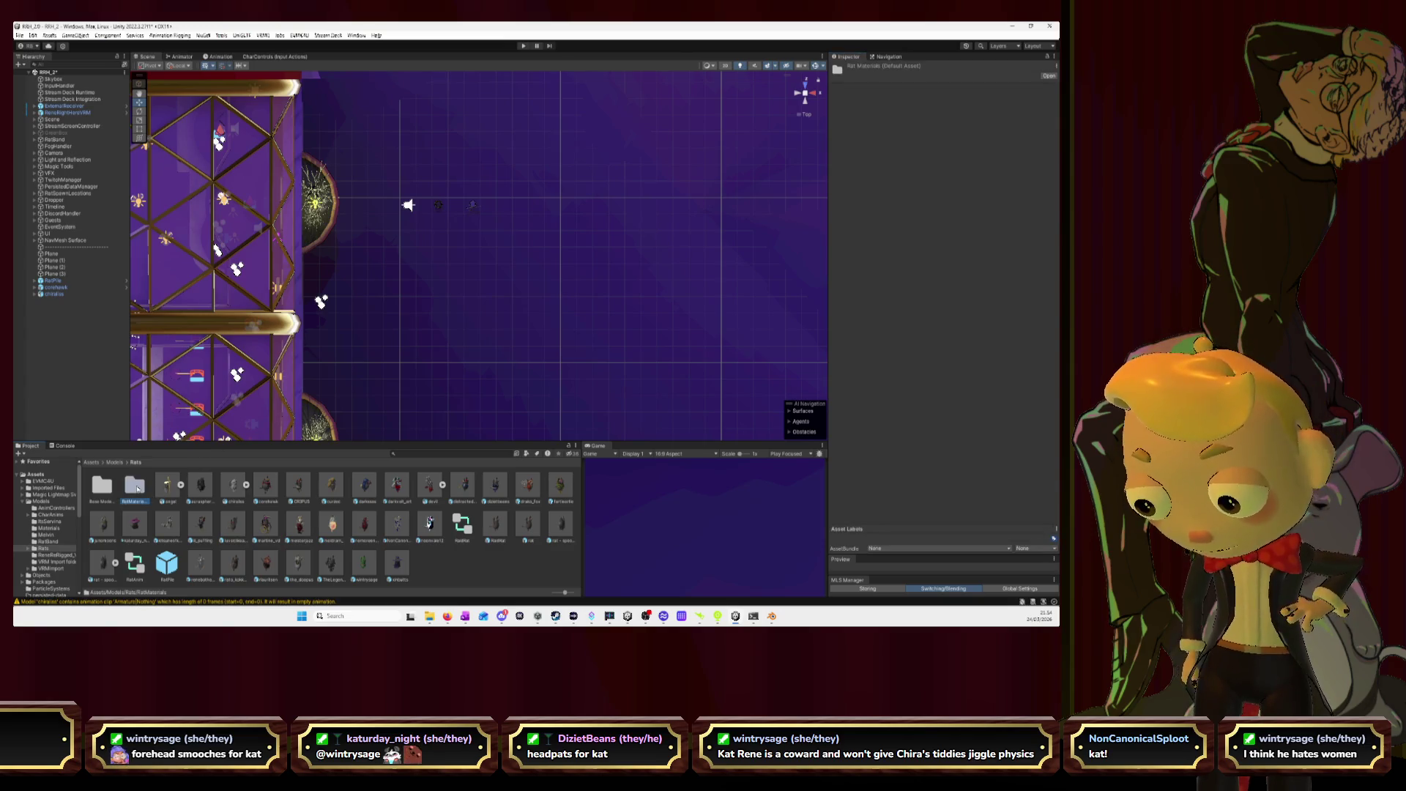
left_click_drag(304, 441, 368, 360)
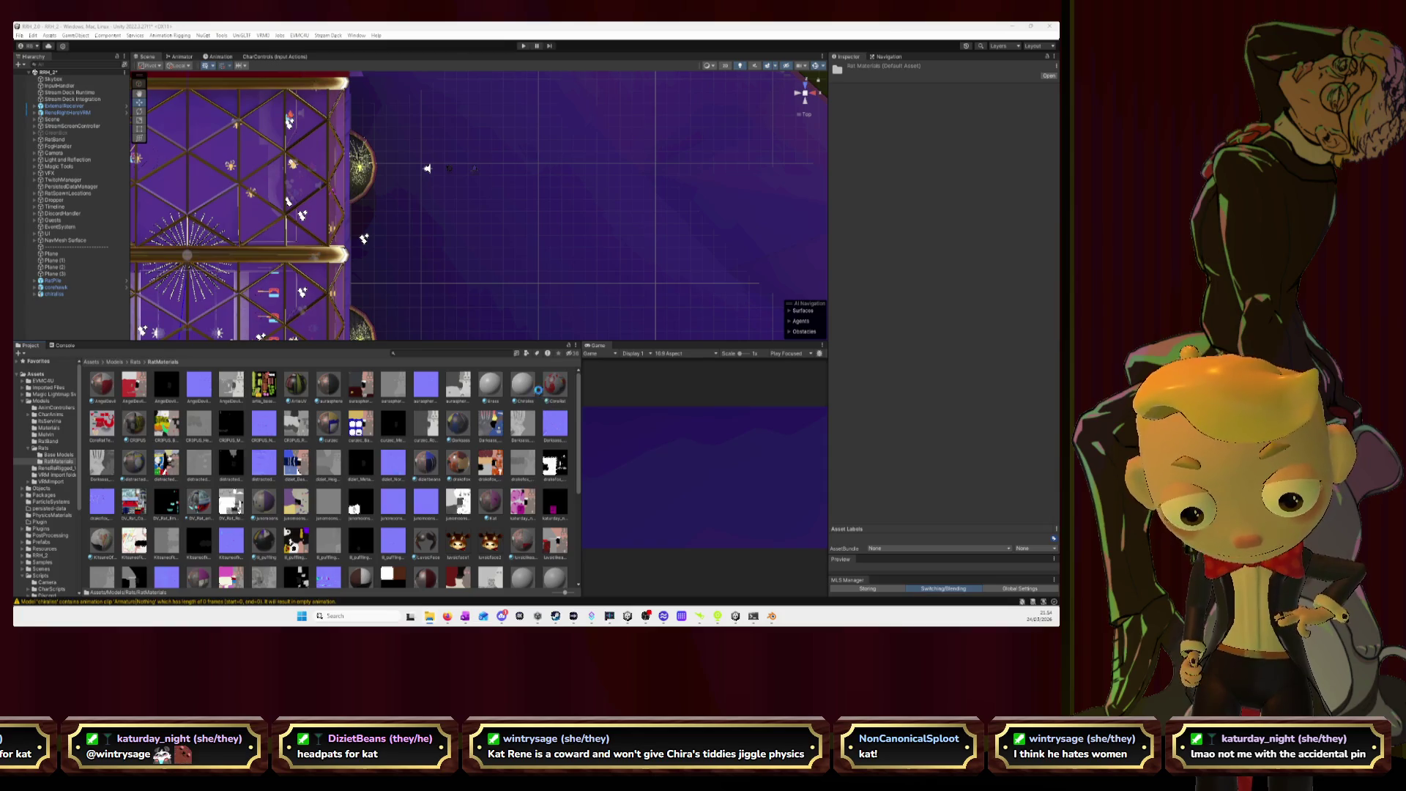
- Assign base, height and normal map textures to the bat material, apply Fix Now, and frame the bat
left_click(524, 409)
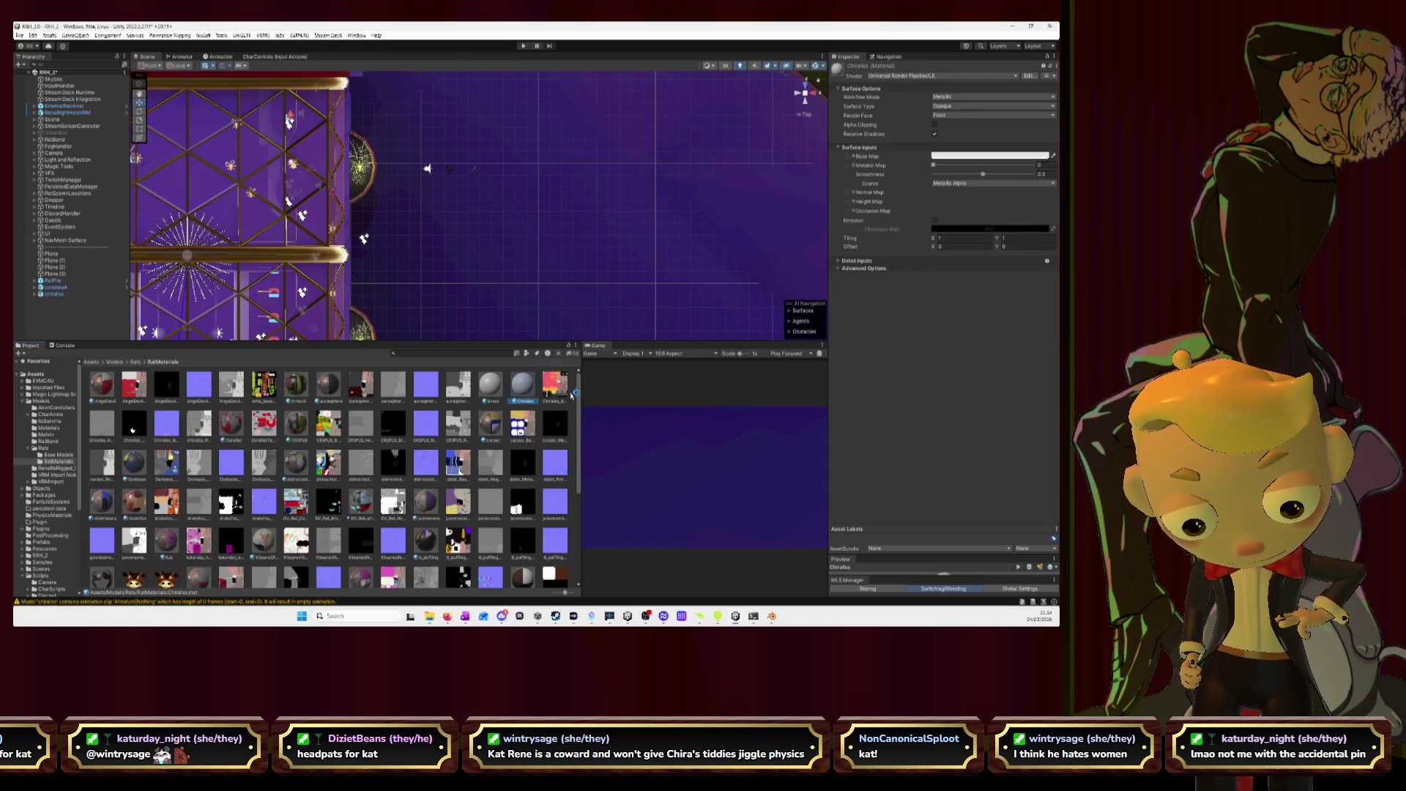
left_click_drag(850, 160, 851, 159)
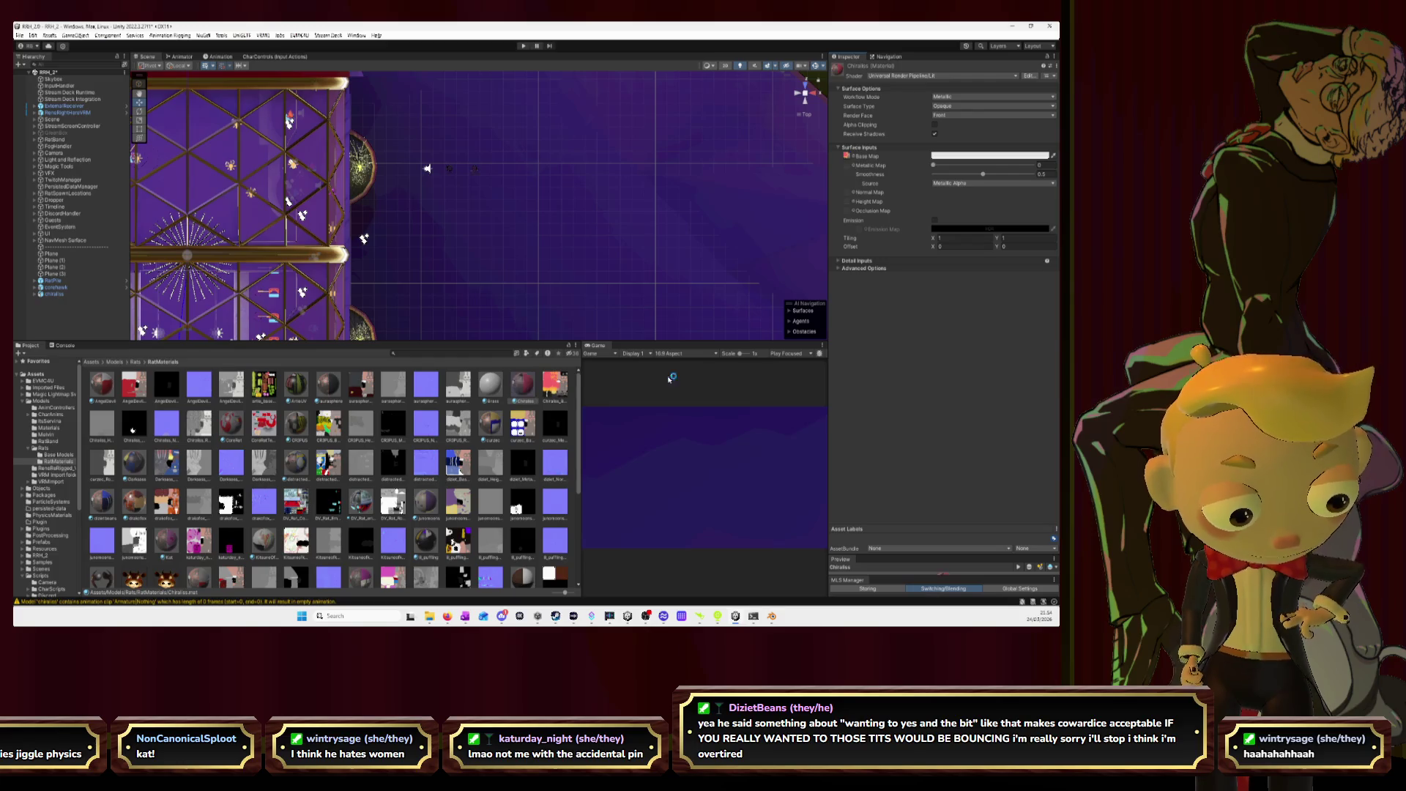
mouse_move(97, 425)
left_mouse_down()
mouse_move(523, 399)
mouse_move(813, 284)
mouse_move(850, 211)
mouse_move(847, 166)
left_mouse_up()
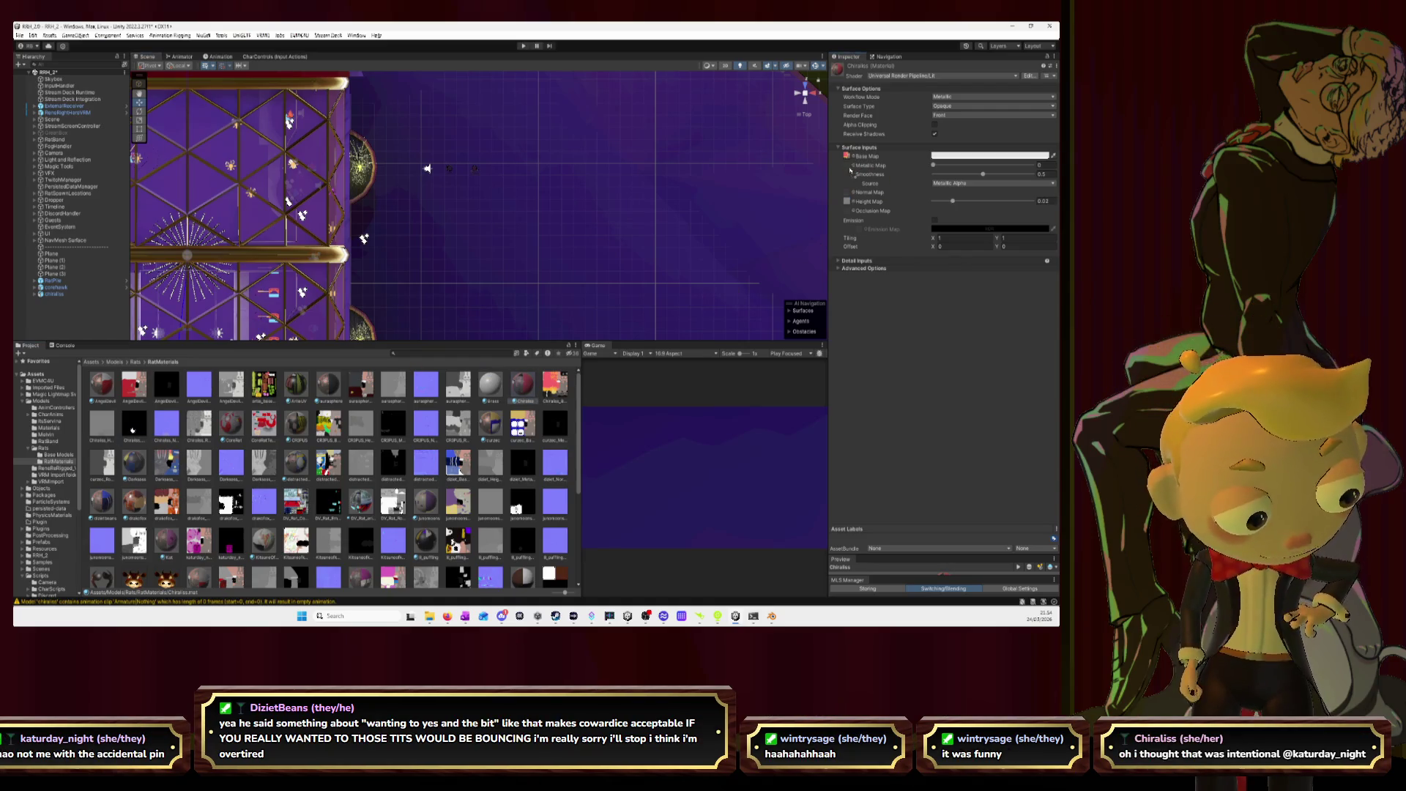
mouse_move(159, 431)
left_mouse_down()
mouse_move(696, 308)
mouse_move(848, 192)
left_mouse_up()
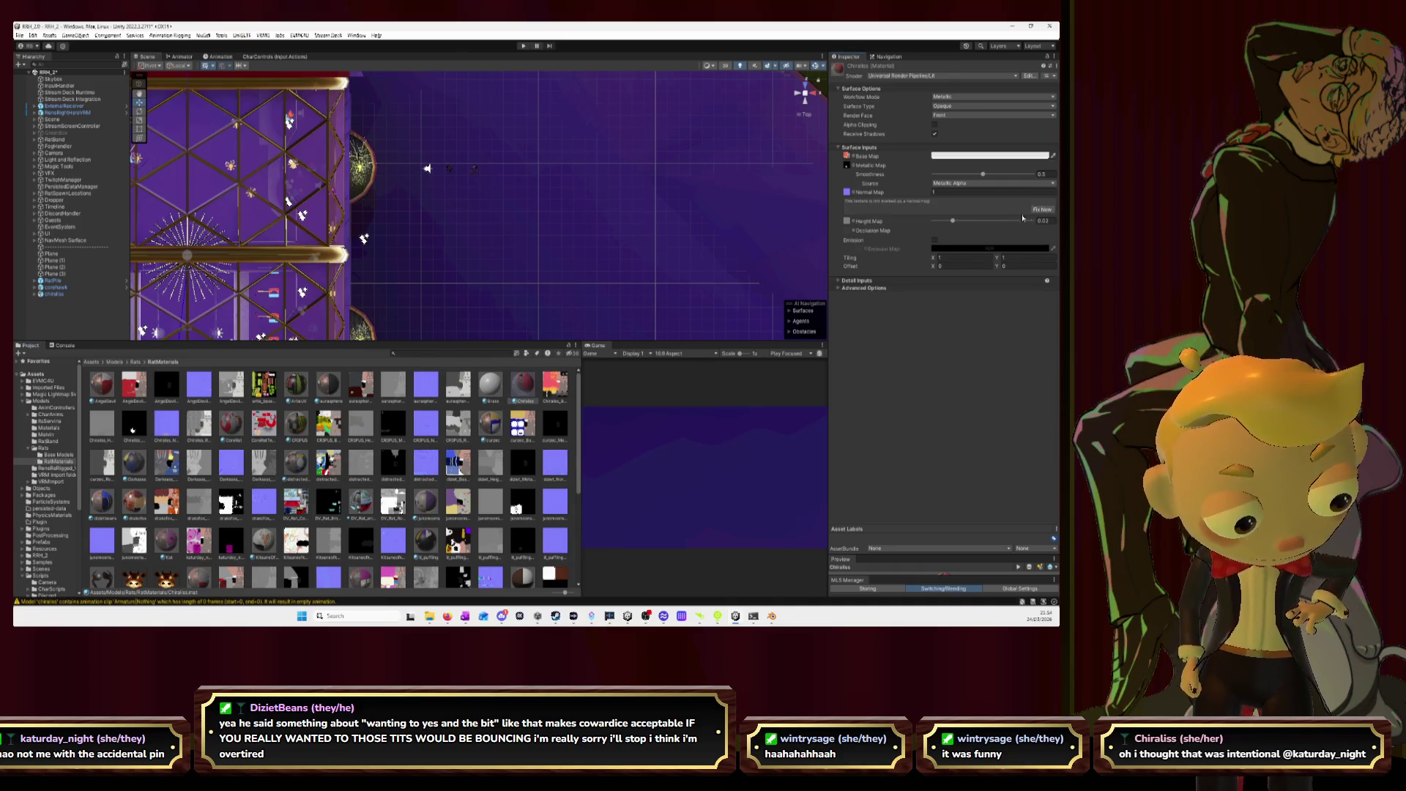
left_click(1041, 209)
left_click_drag(714, 206, 699, 230)
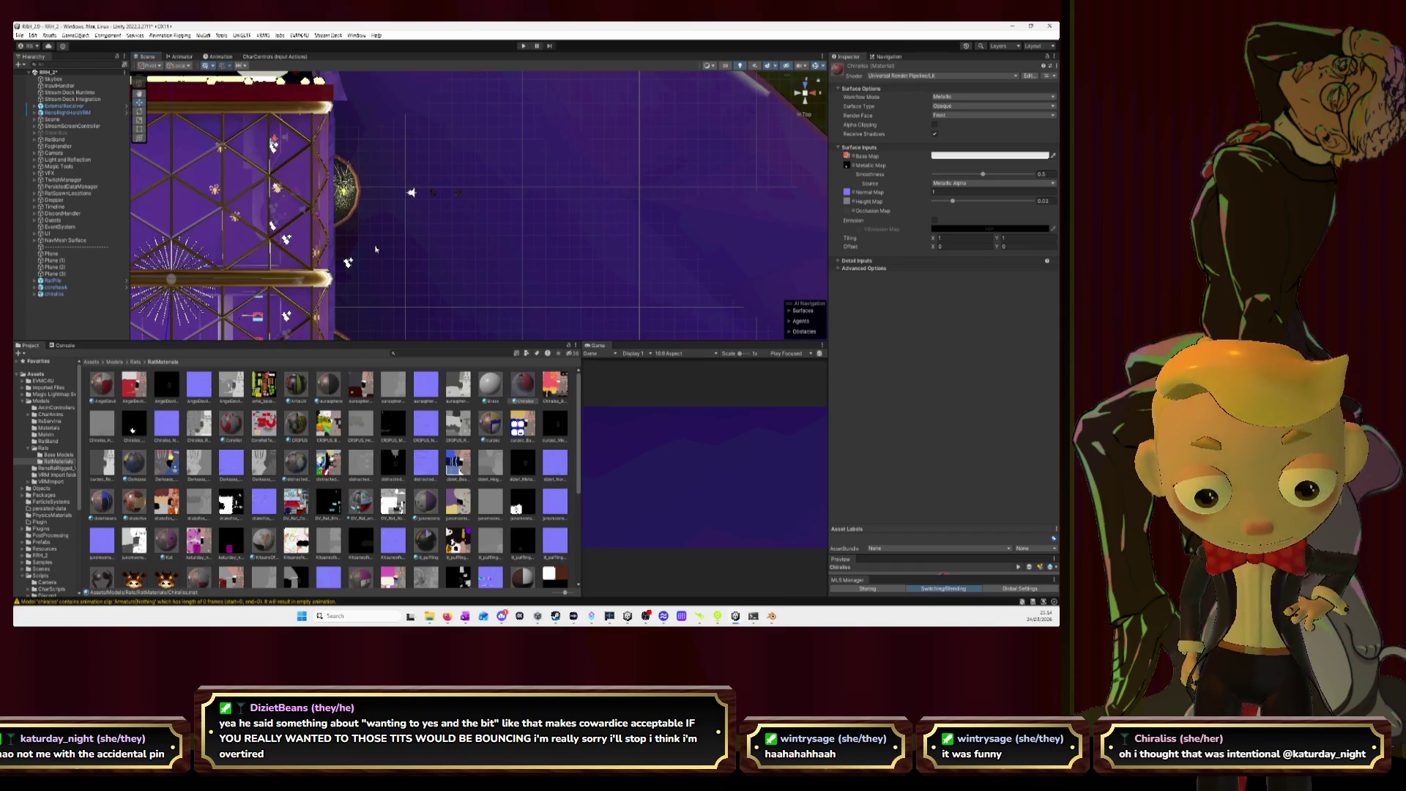
double_click(106, 293)
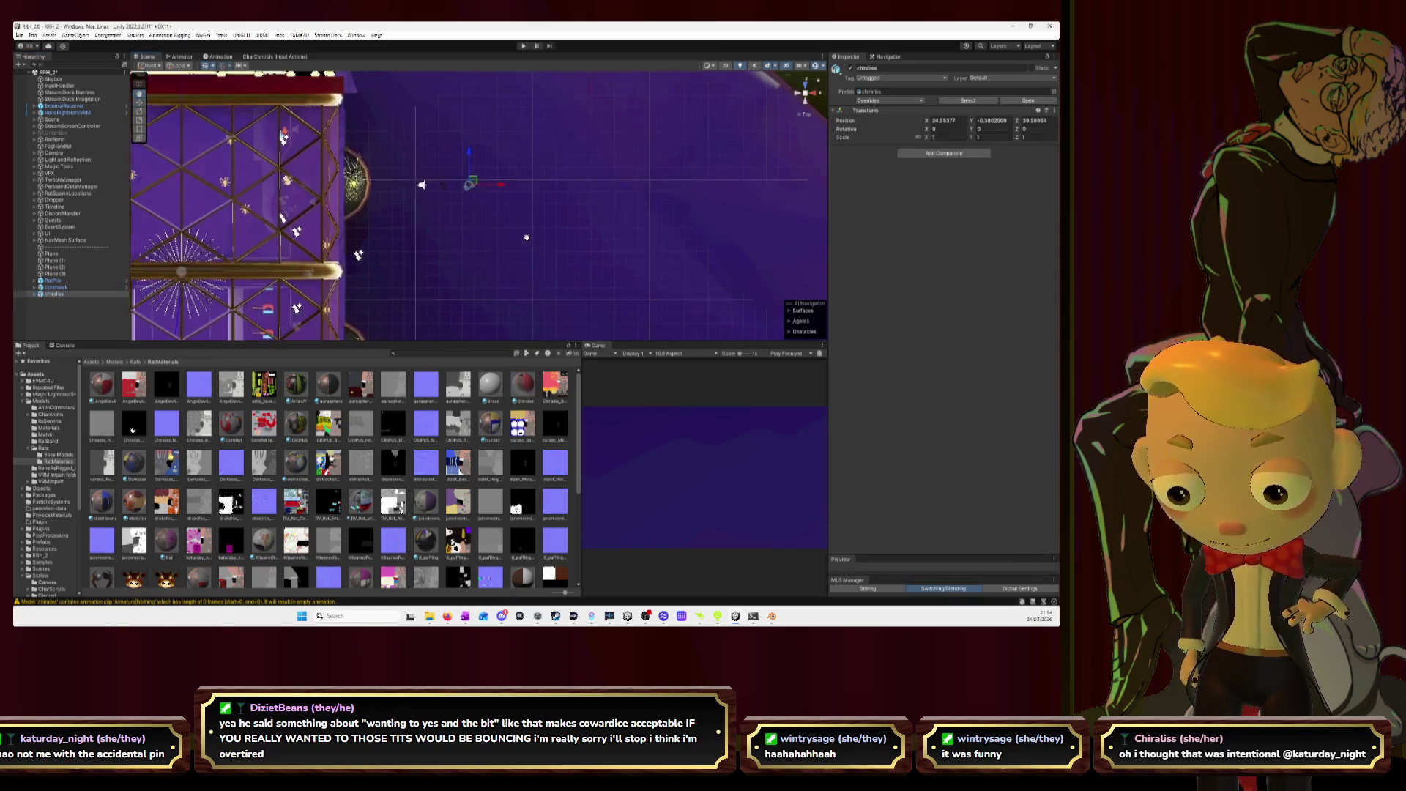
- Orbit and zoom to a perspective view of the bat and rats, then select the existing rat
left_click_drag(528, 244, 554, 194, "alt")
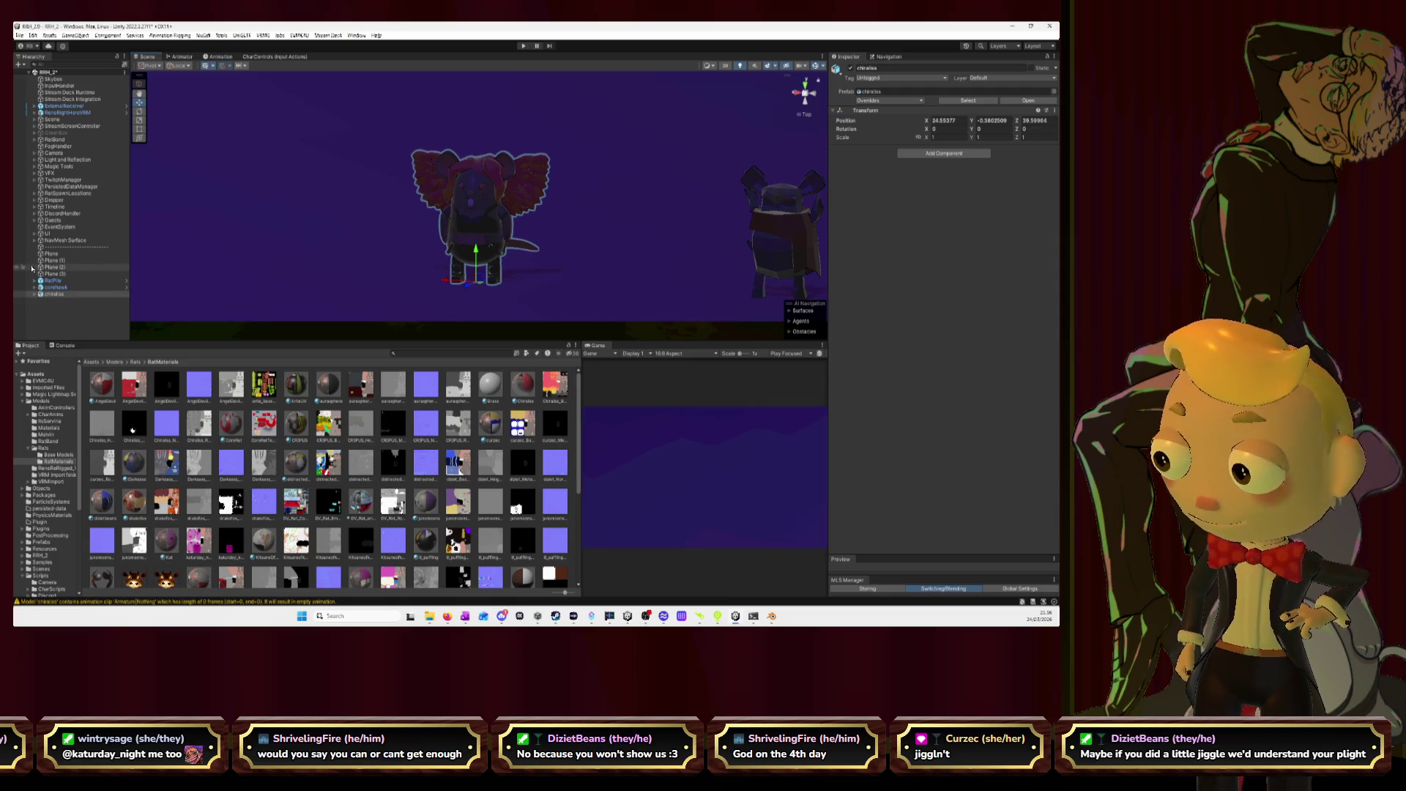
scroll(597, 179, "down", 3)
mouse_move(587, 179)
left_mouse_down()
mouse_move(584, 208)
mouse_move(557, 218)
left_mouse_up()
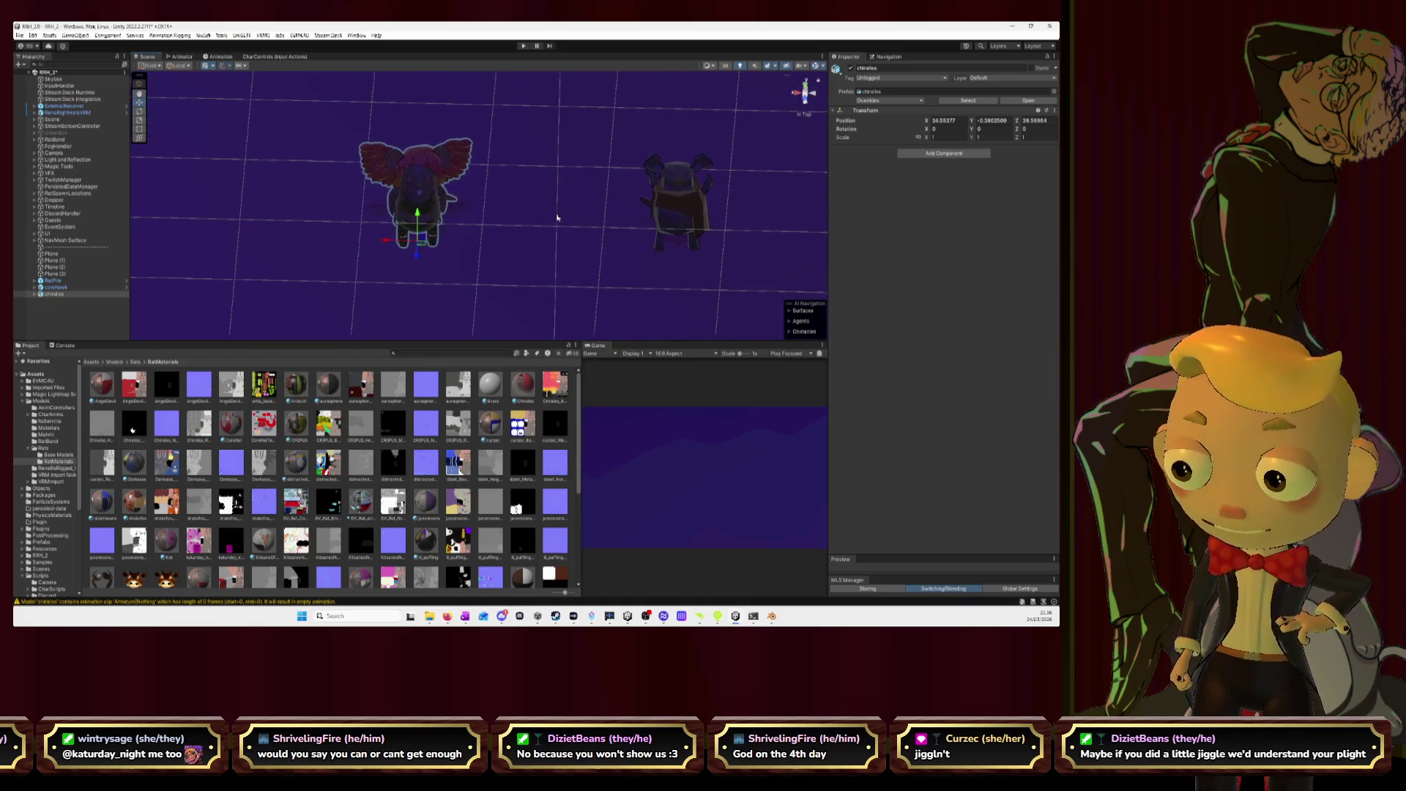
left_click(53, 288)
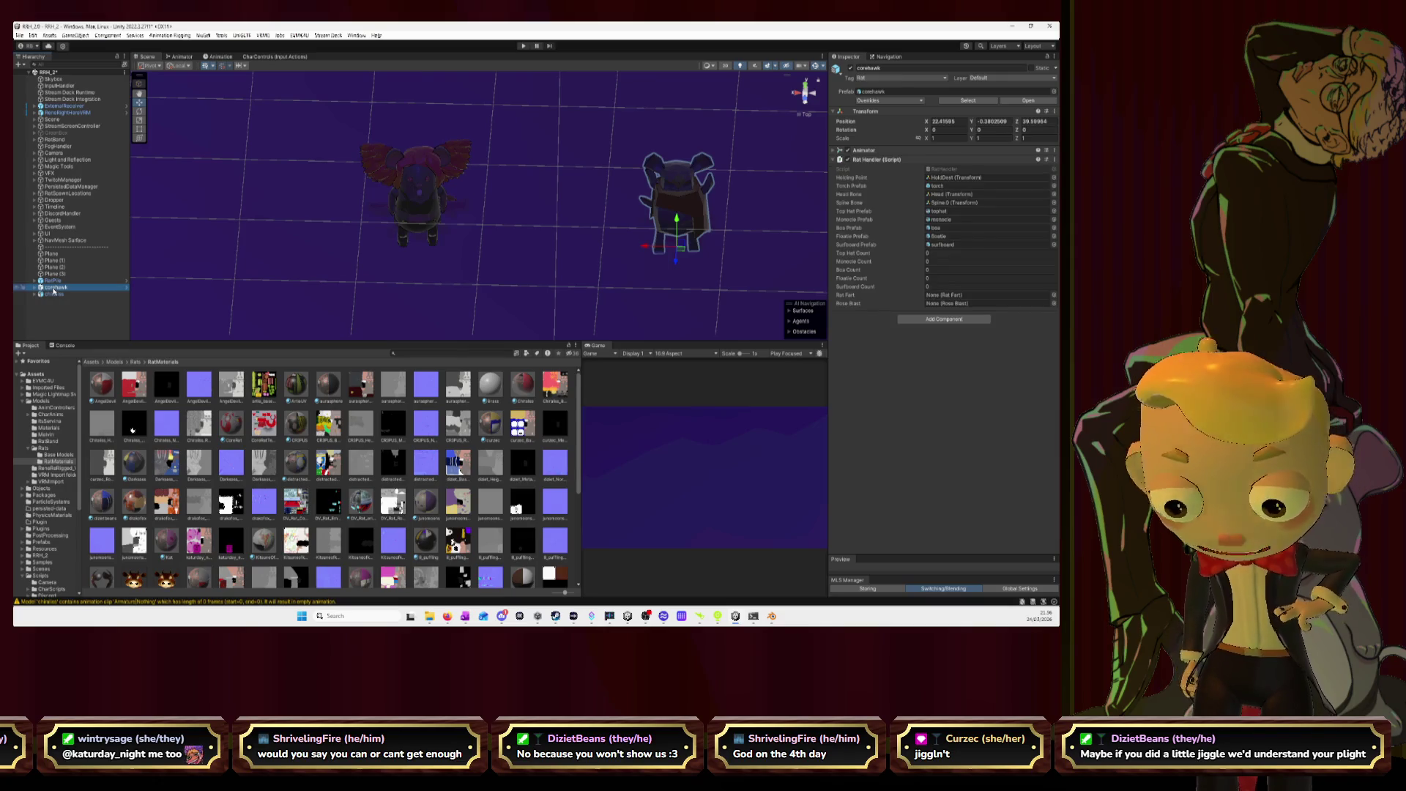
- Add an Animator component to the bat and set its controller to RatAnim
left_click(51, 294)
left_click(954, 155)
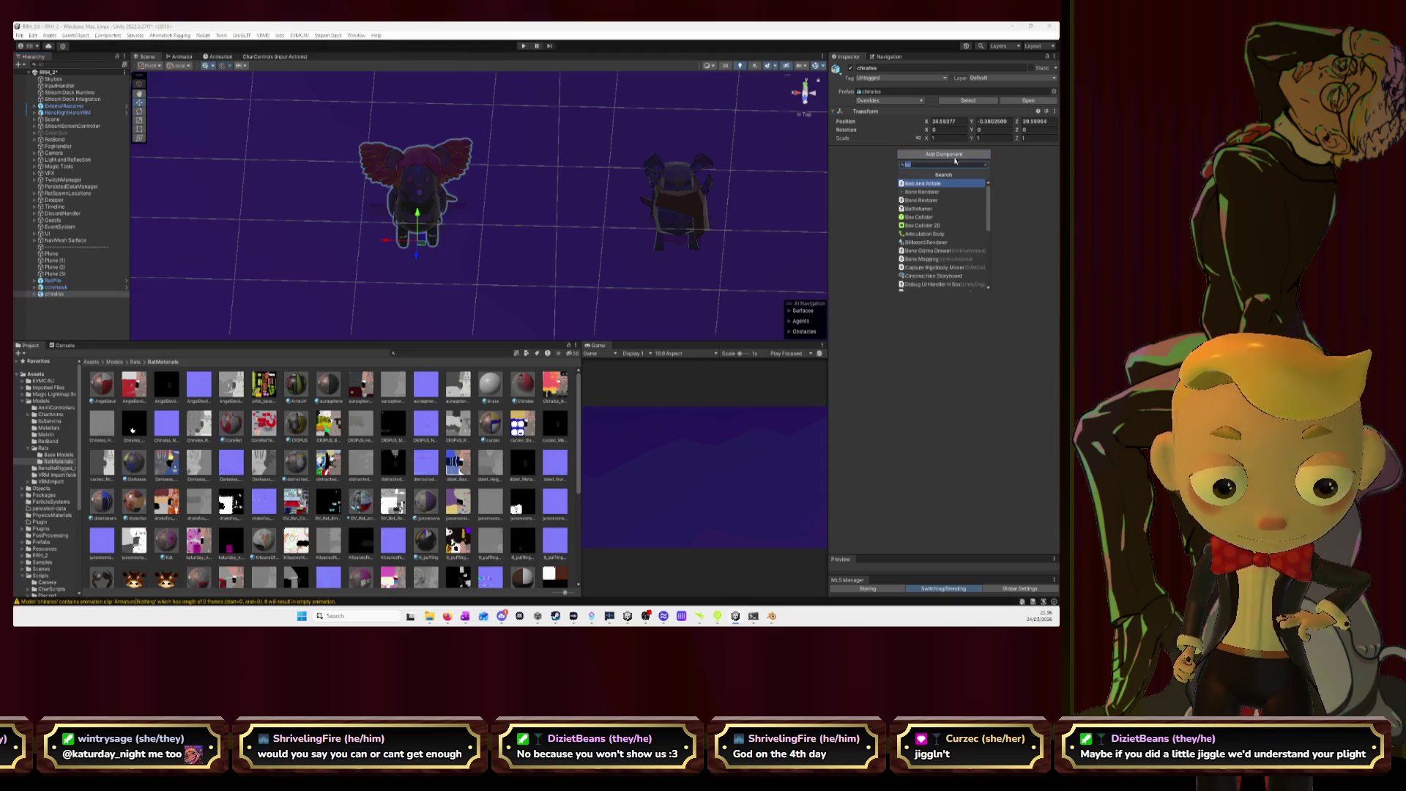
type("animator")
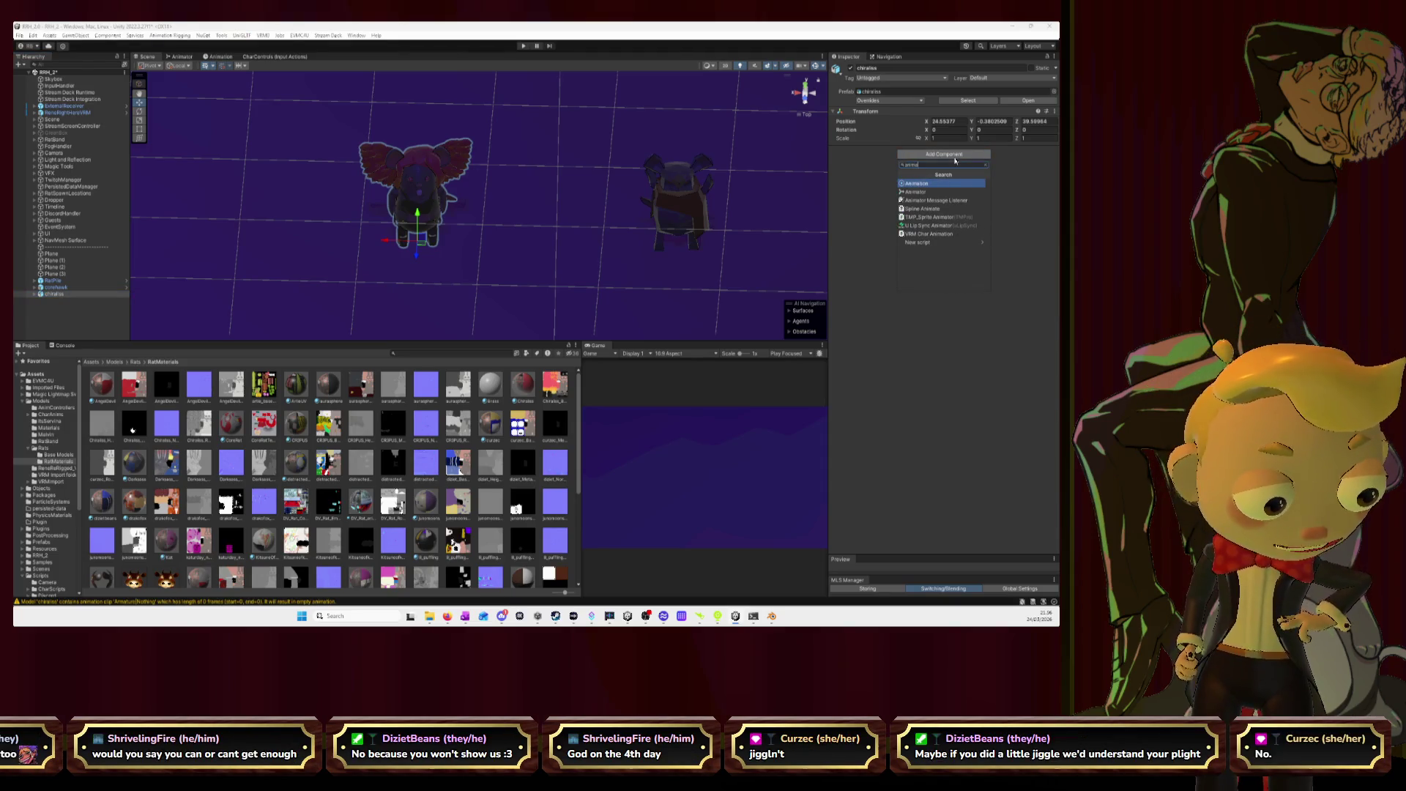
key("Return")
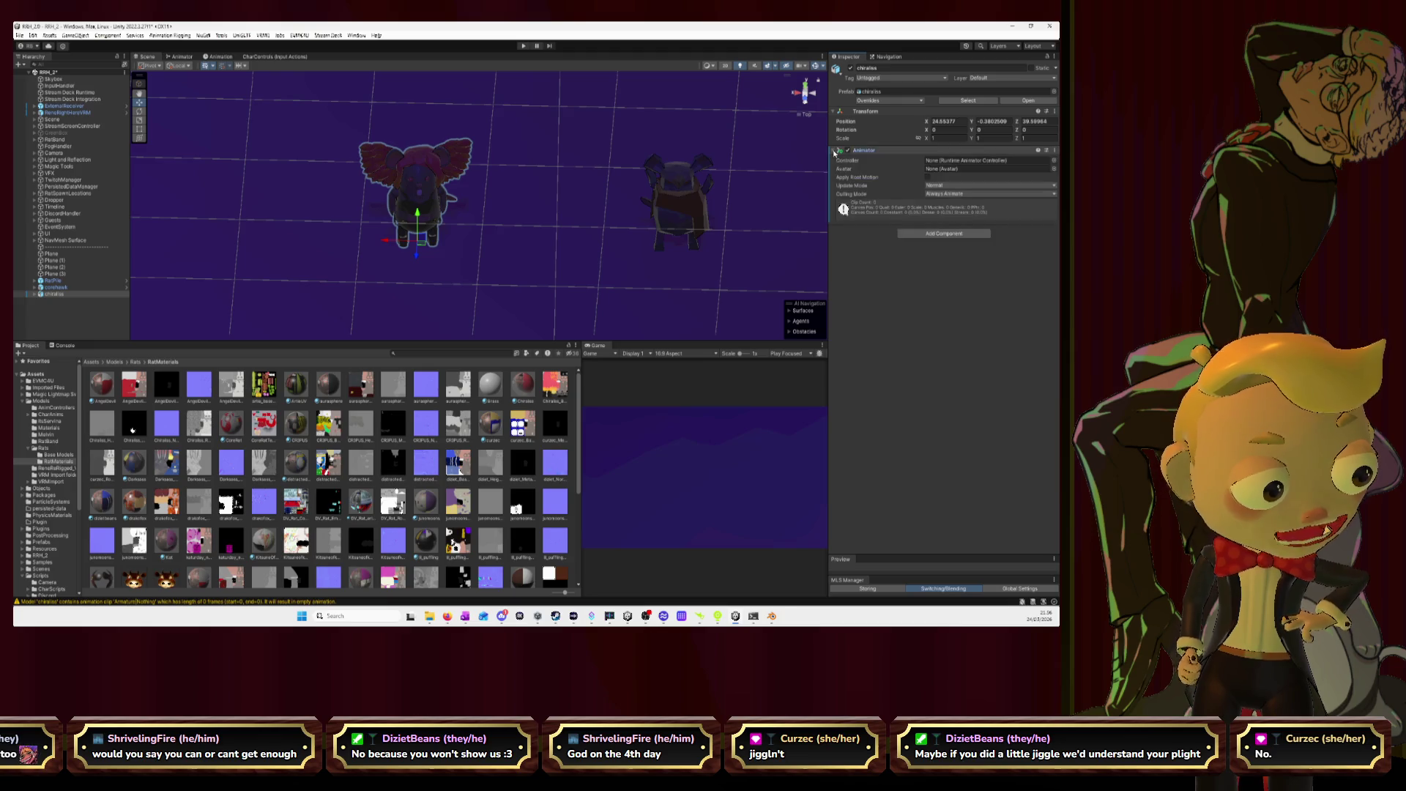
left_click(56, 287)
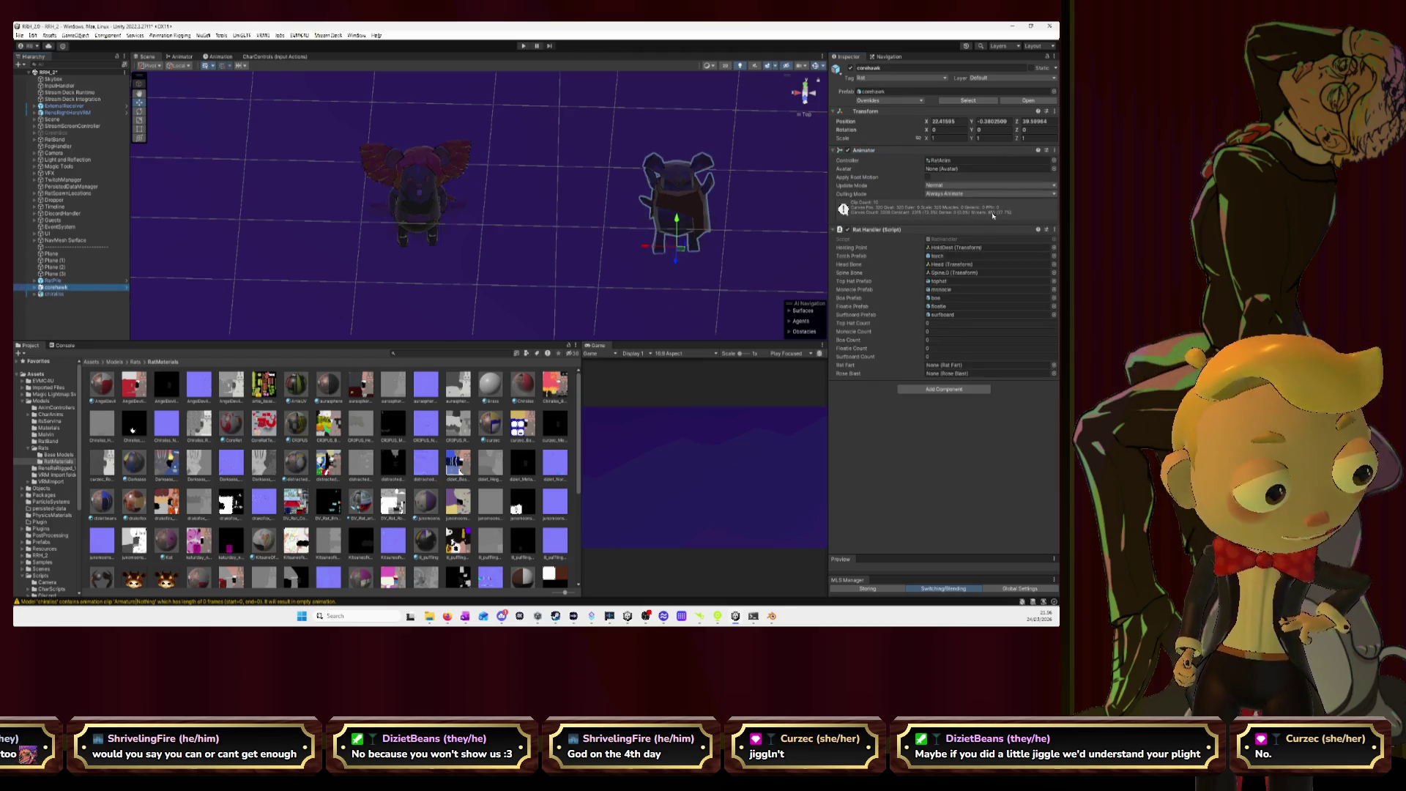
left_click(54, 294)
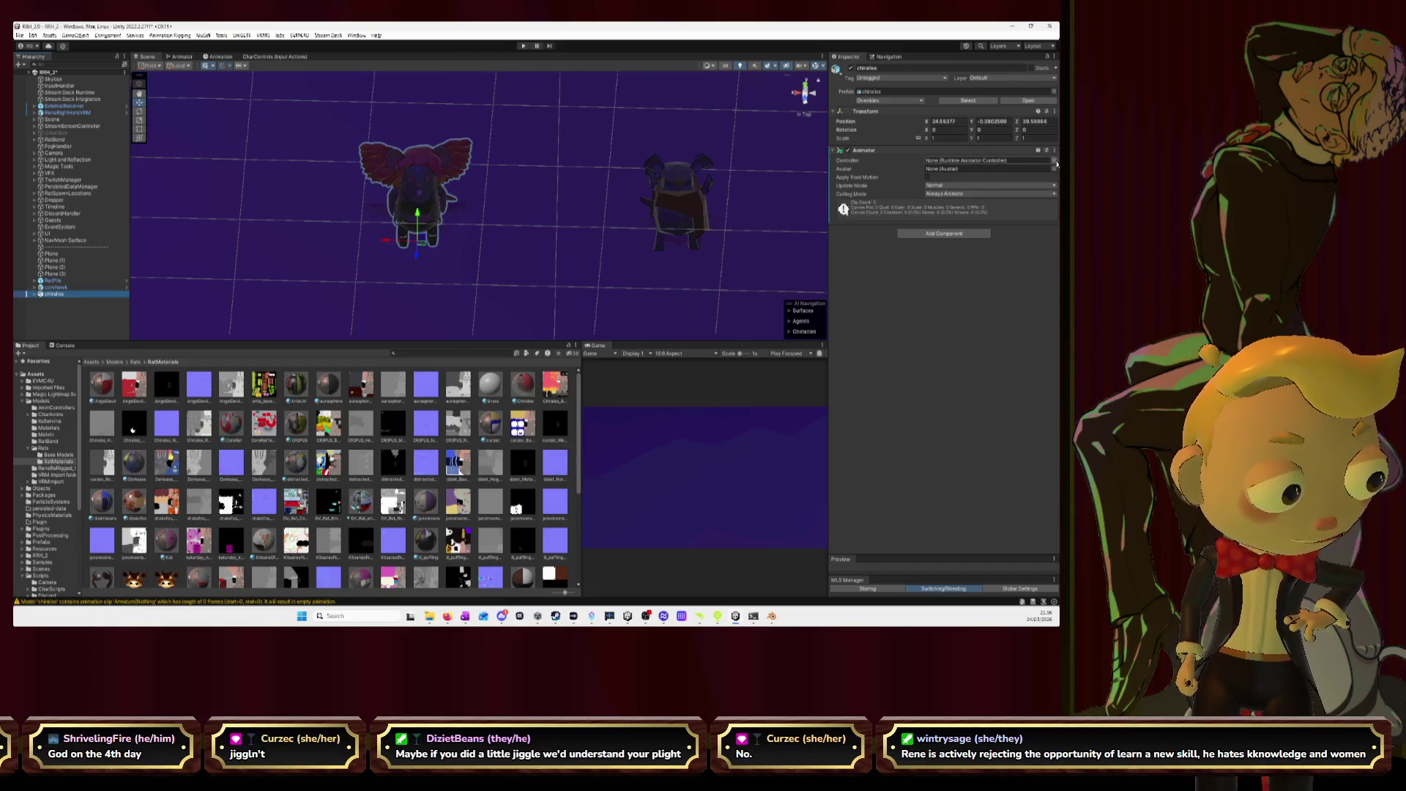
left_click(1054, 160)
type("ta")
key("Down")
key("Return")
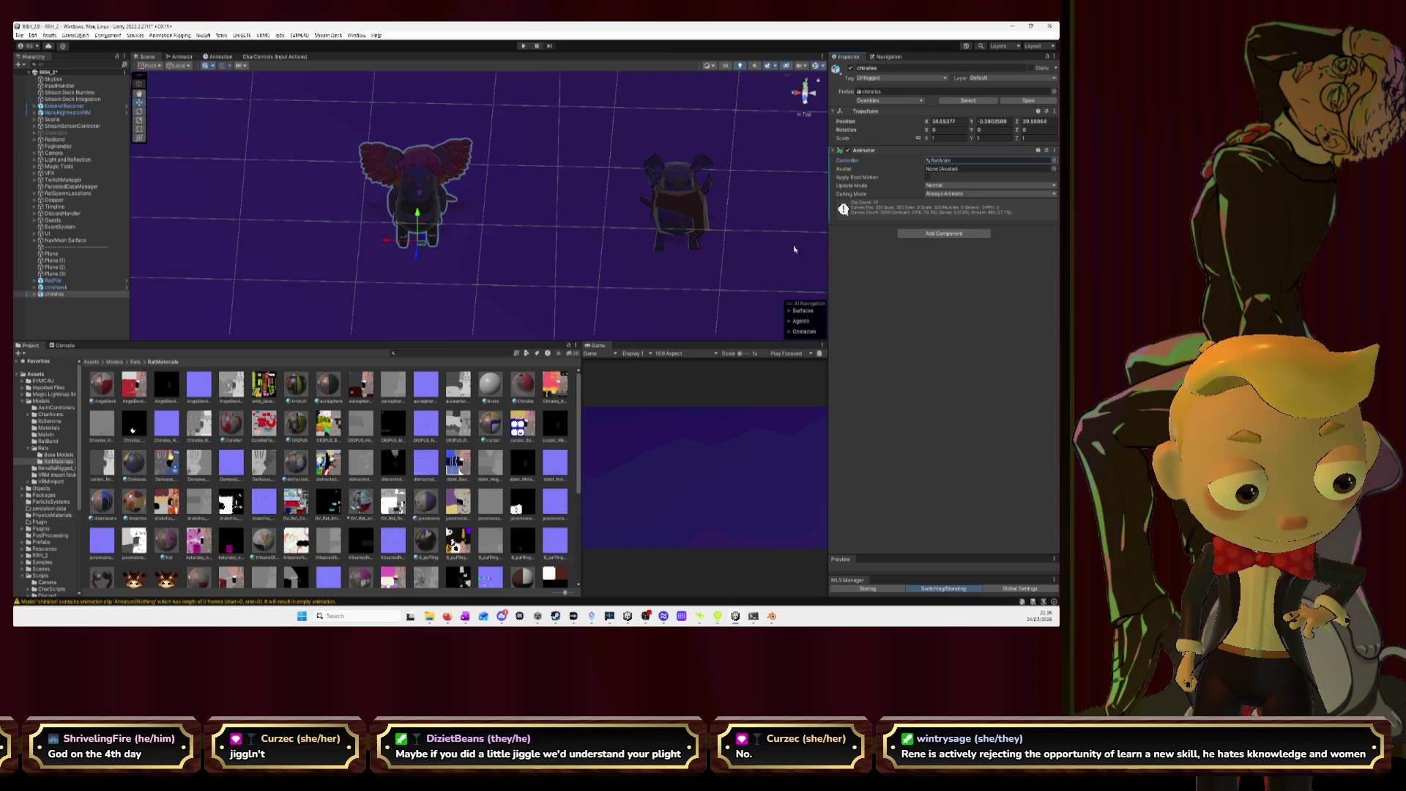
- Add a Rat Handler script component to the bat, matching the existing rat's setup
left_click(65, 287)
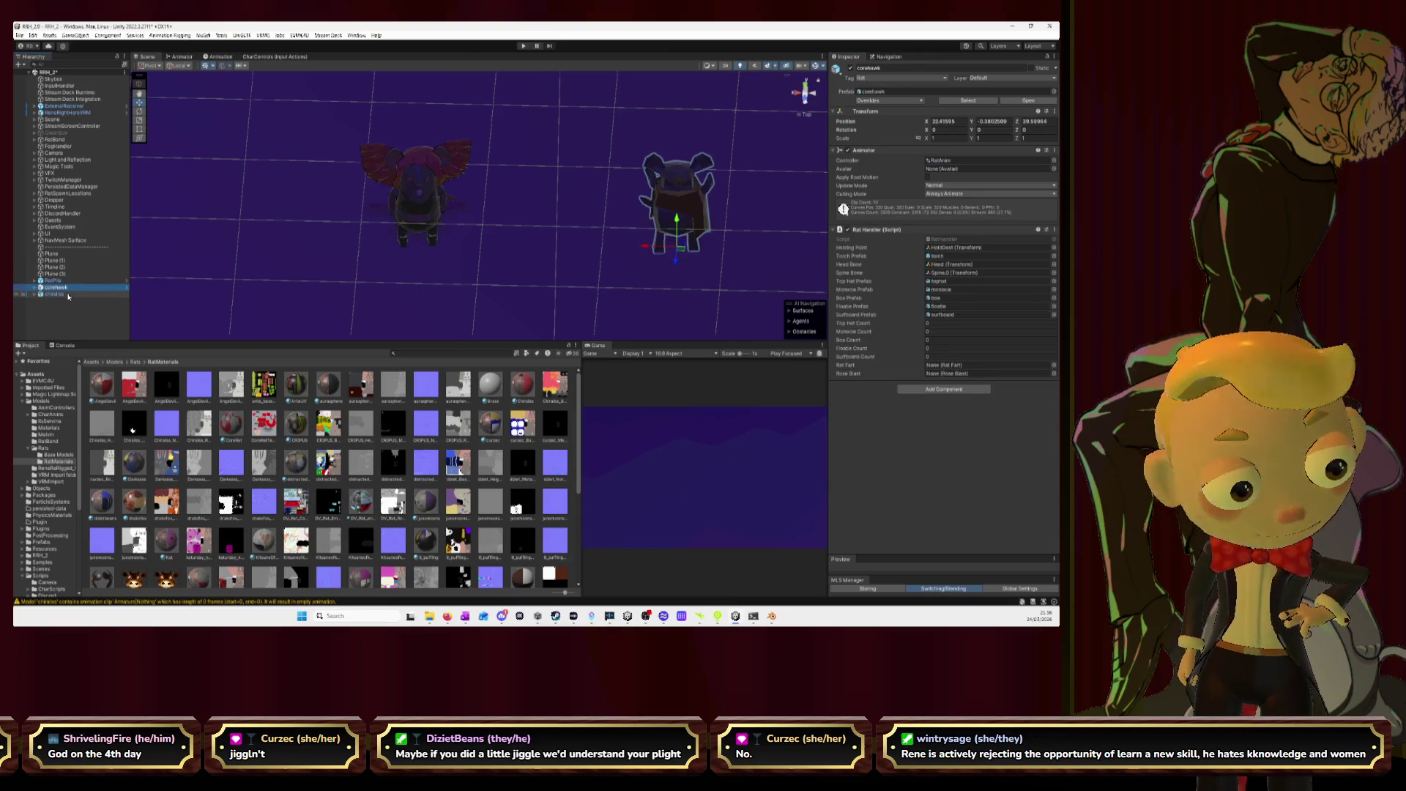
left_click(68, 295)
left_click(929, 234)
type("ratgen")
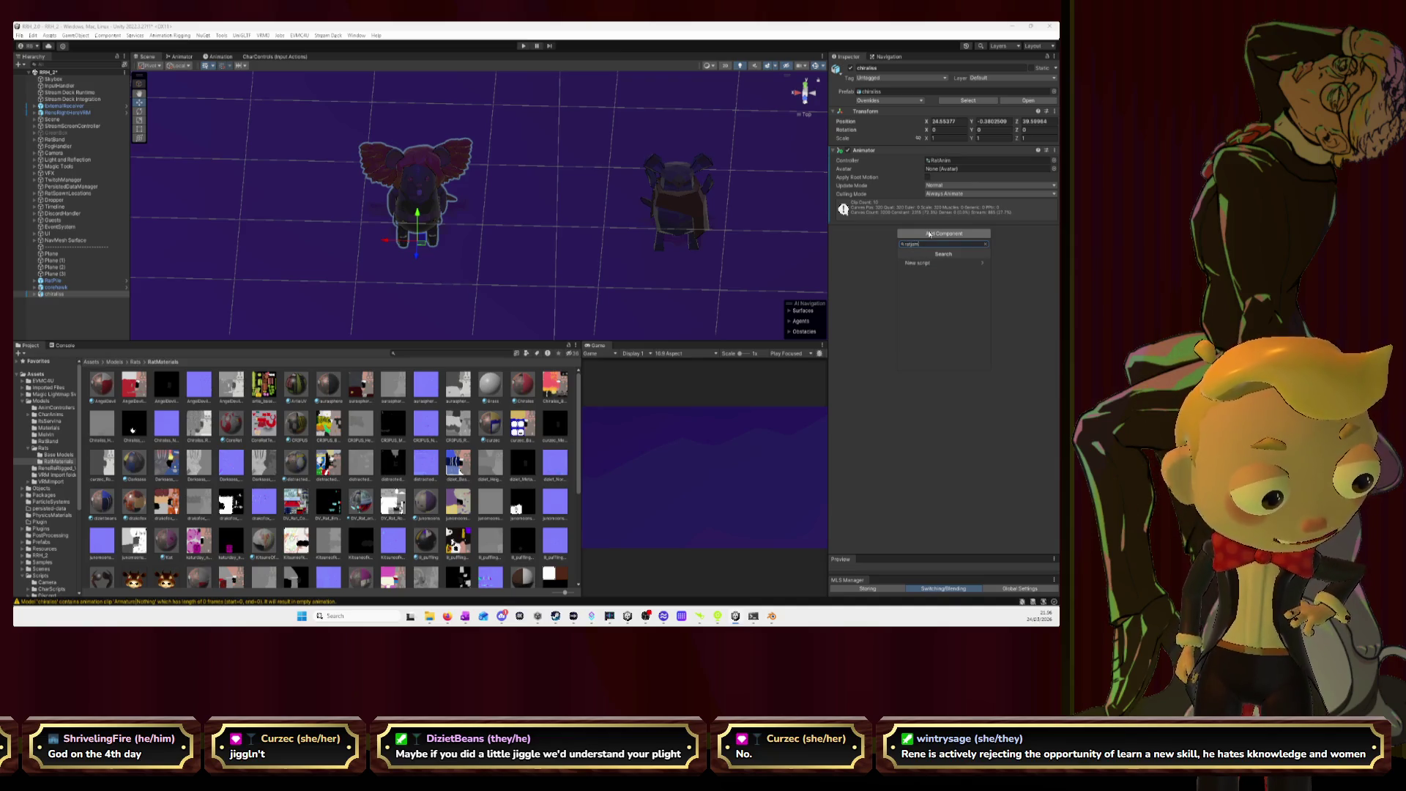
key("BackSpace")
key("BackSpace")
key("BackSpace")
type("handler")
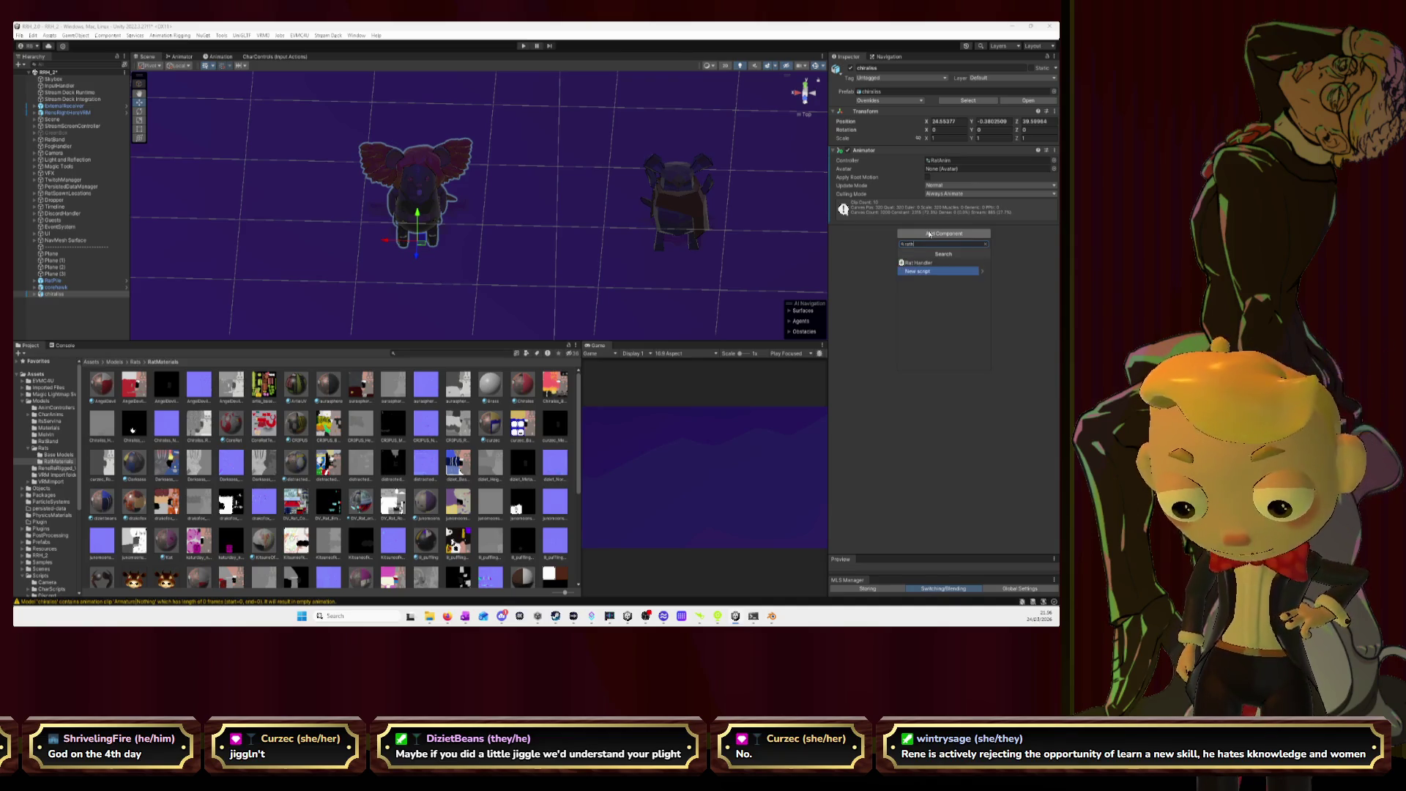
key("Return")
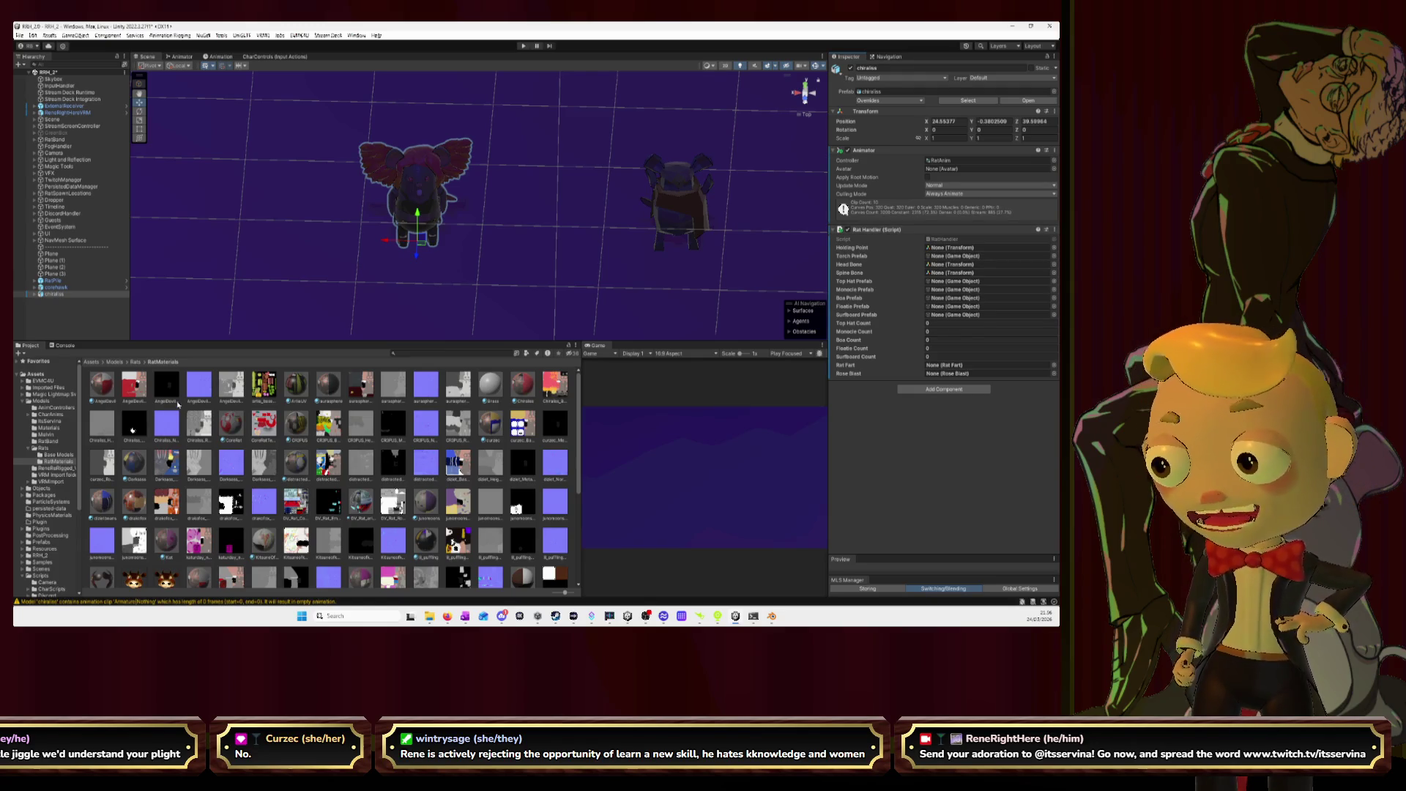
left_click(136, 362)
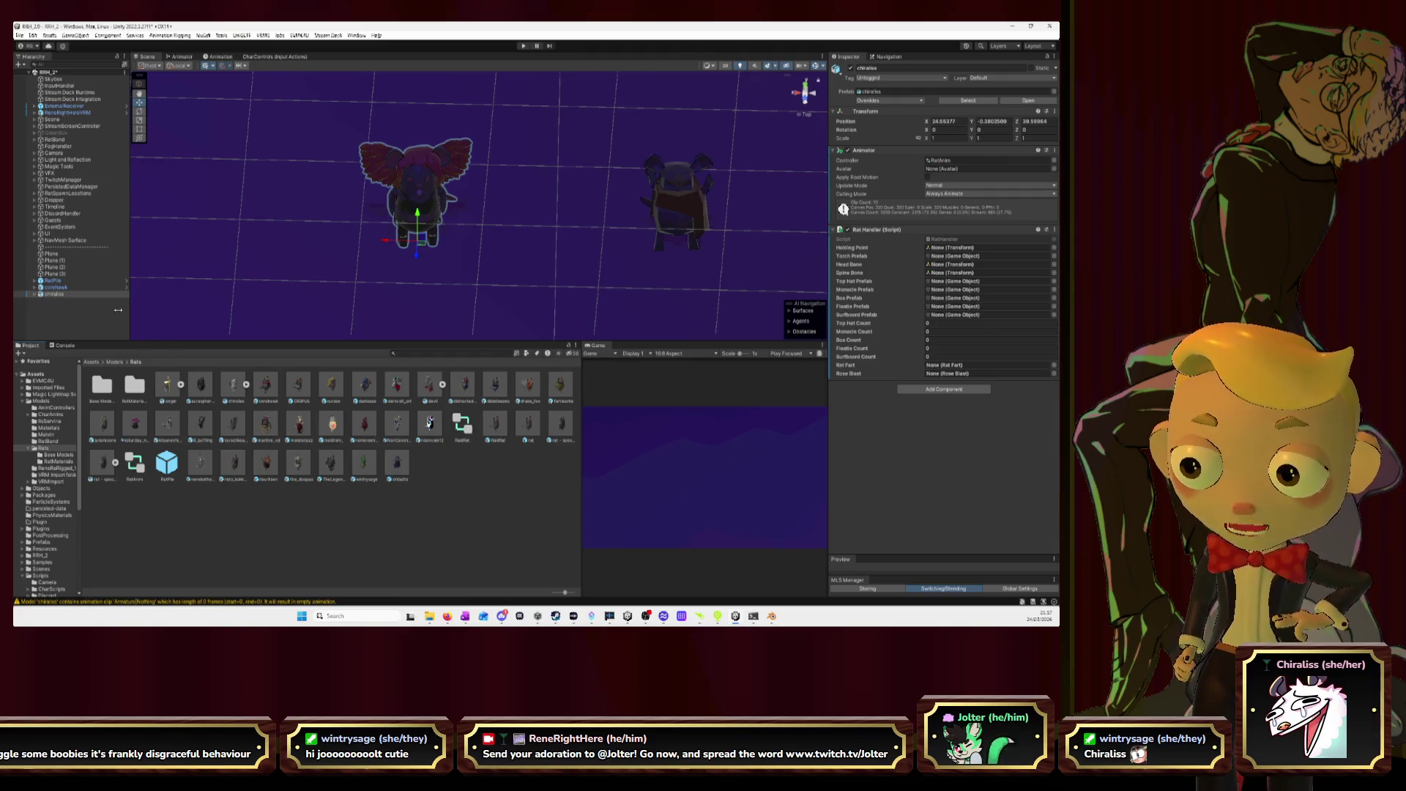
- Check the rat's Holding Point bone, then expand the bat's armature through Spine.0, Spine.1 and Spine.2
left_click(74, 287)
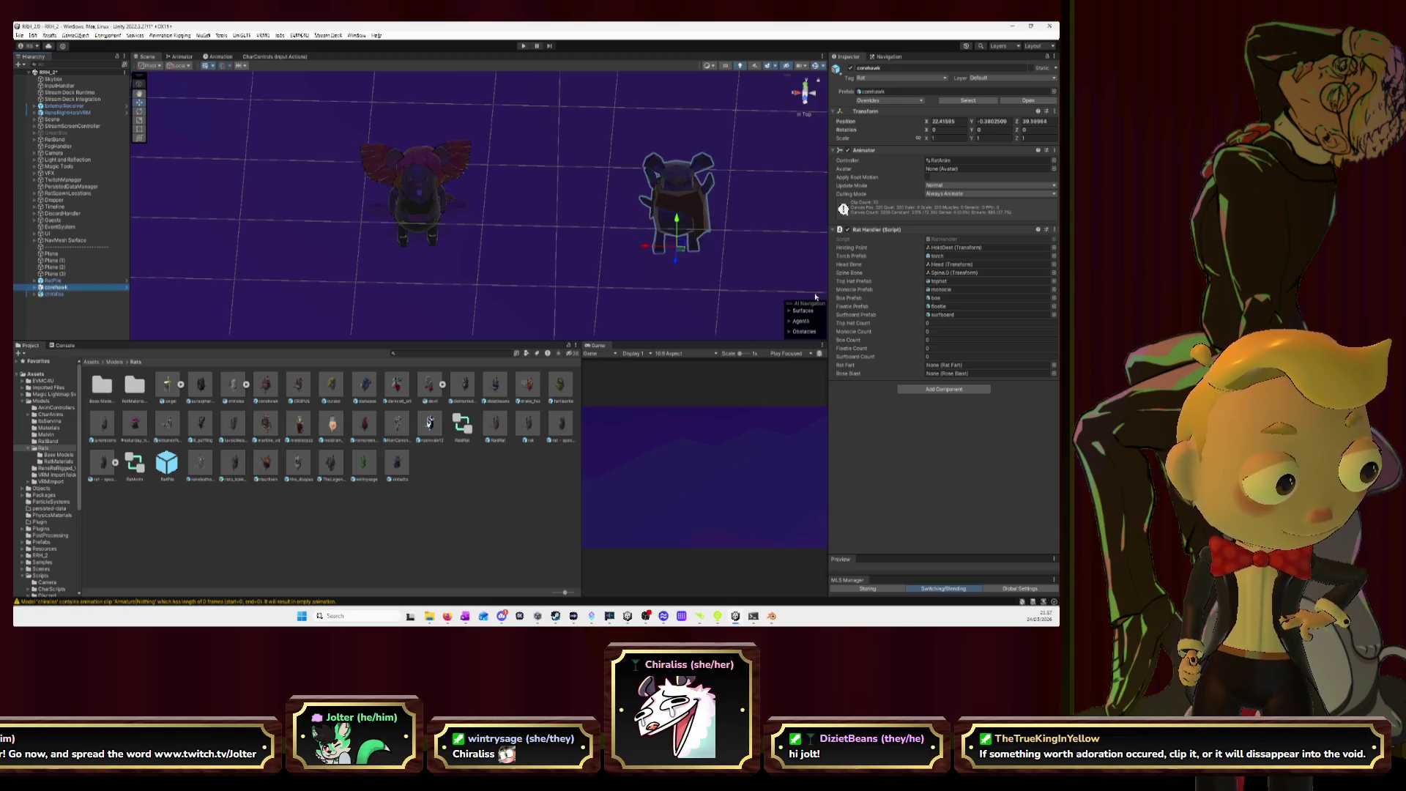
left_click(945, 249)
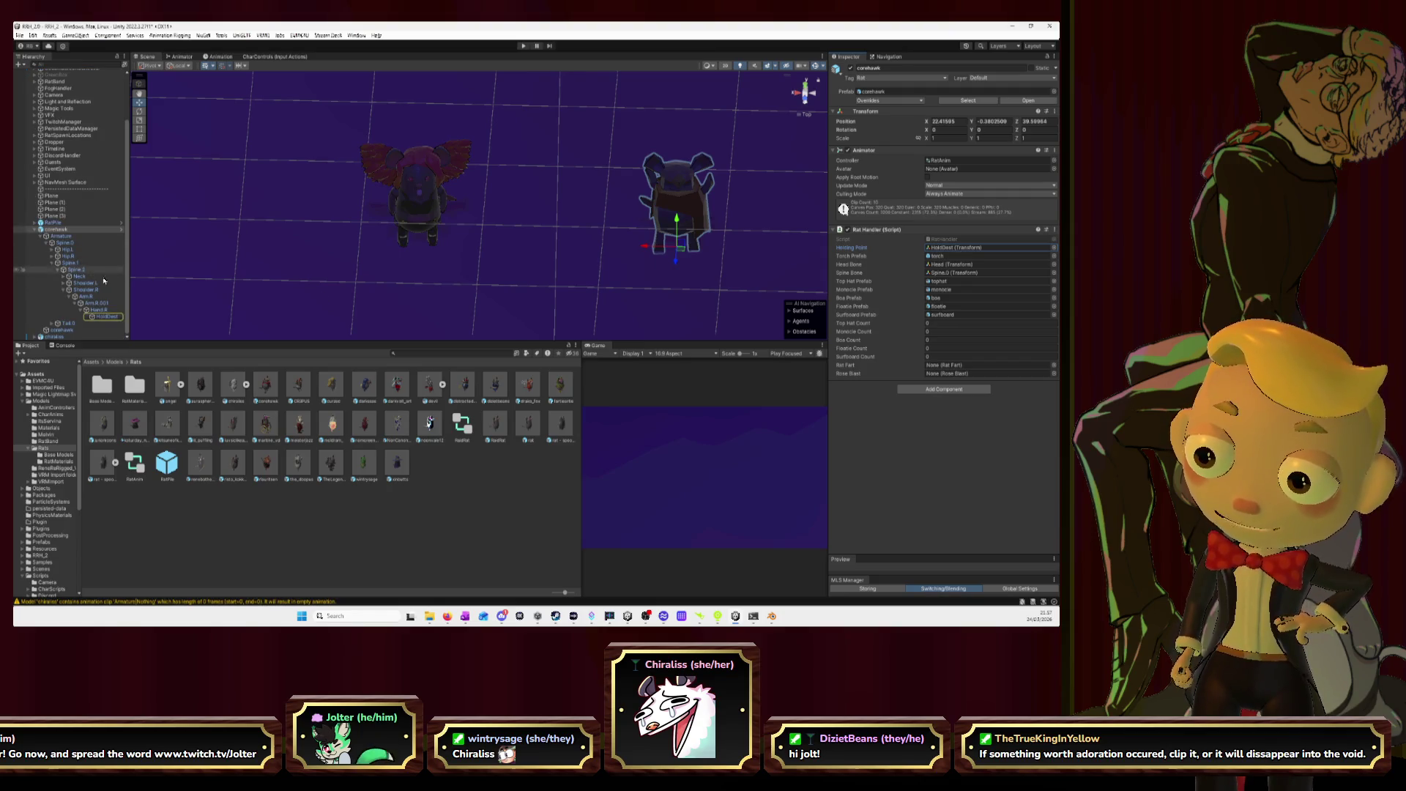
left_click(36, 336)
scroll(73, 300, "down", 1)
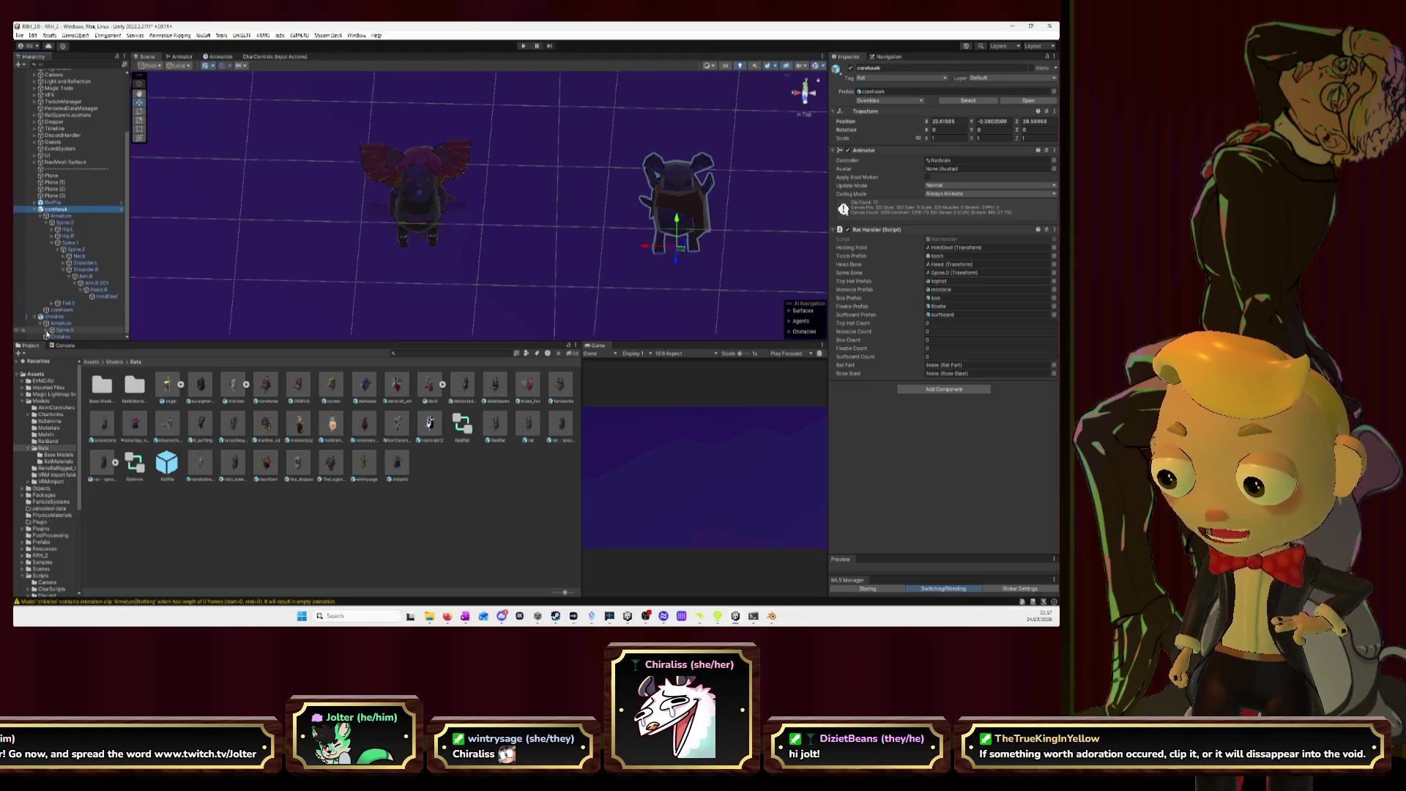
left_click(47, 336)
scroll(67, 322, "down", 2)
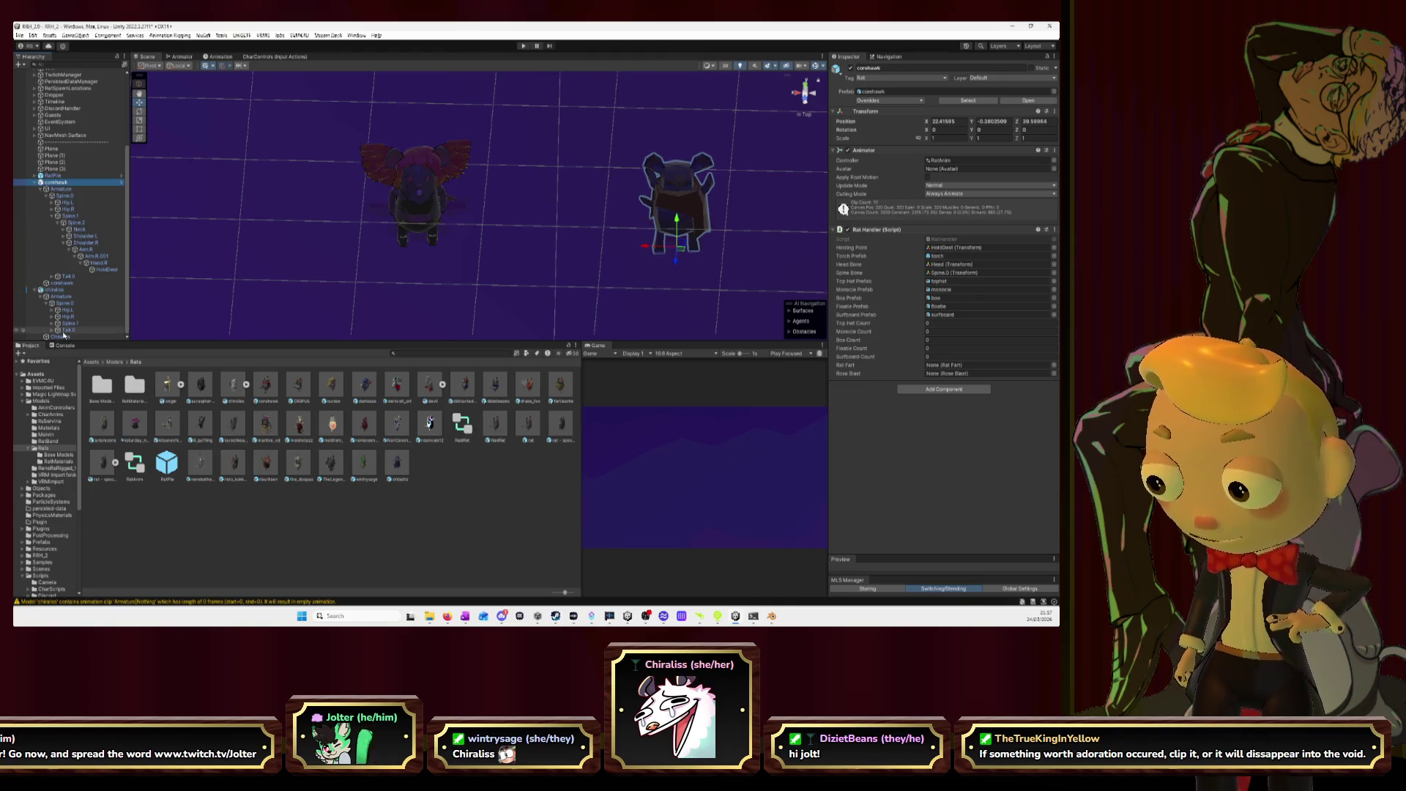
left_click(53, 323)
left_click(58, 331)
scroll(63, 328, "down", 2)
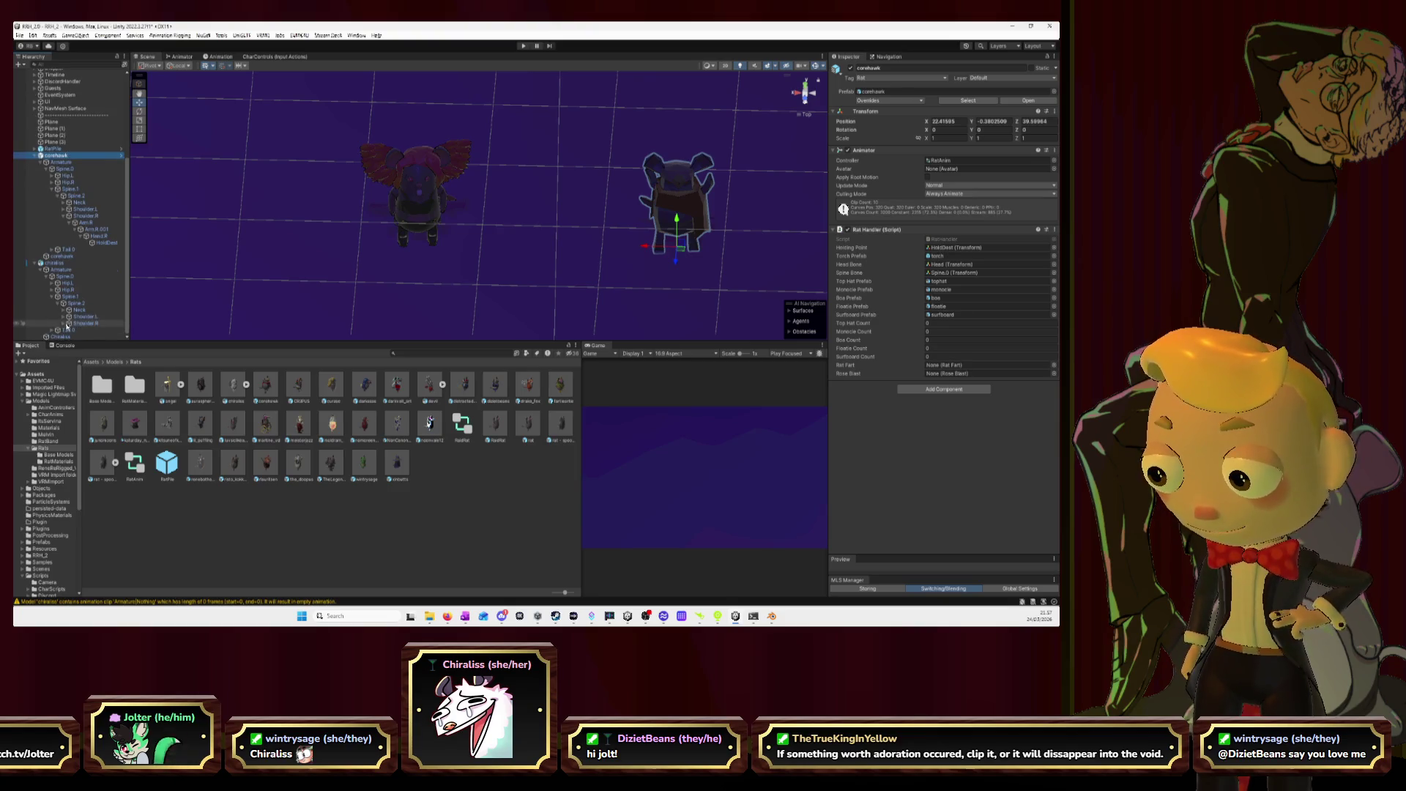
- Expand Shoulder.R, Arm.R and Arm.R.001 to reach and select the Hand.R bone
left_click(63, 323)
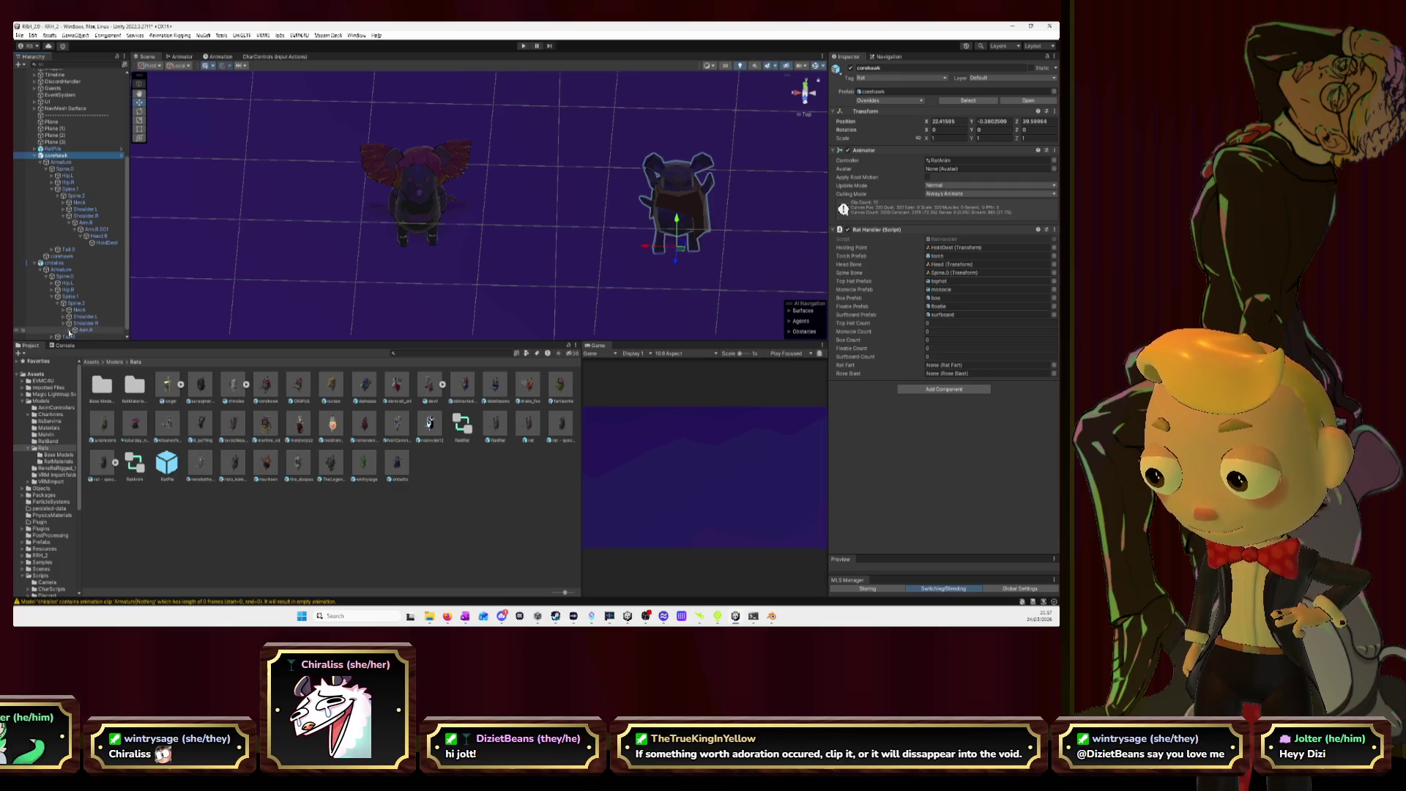
left_click(70, 330)
scroll(73, 328, "down", 1)
left_click(76, 324)
scroll(77, 329, "down", 1)
left_click(82, 324)
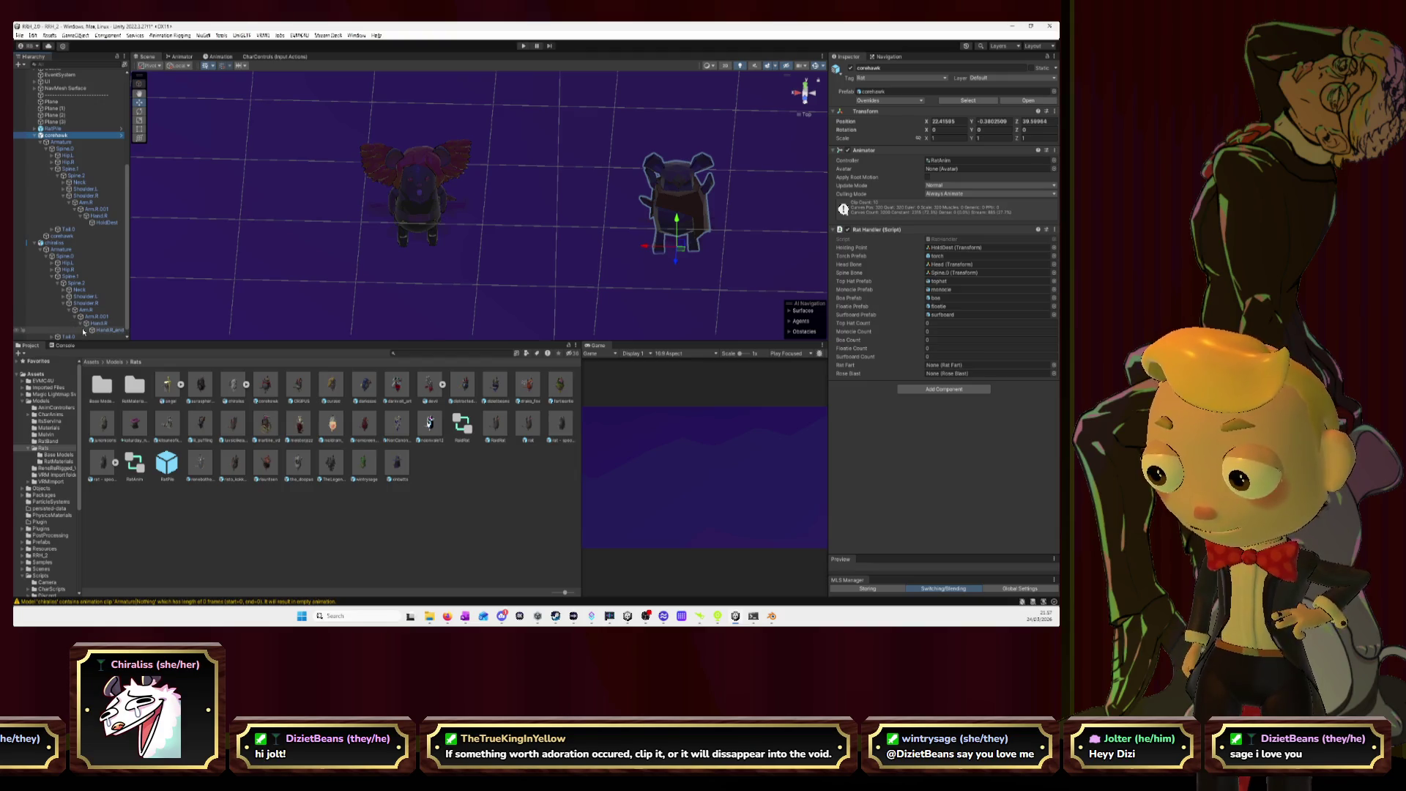
left_click(103, 324)
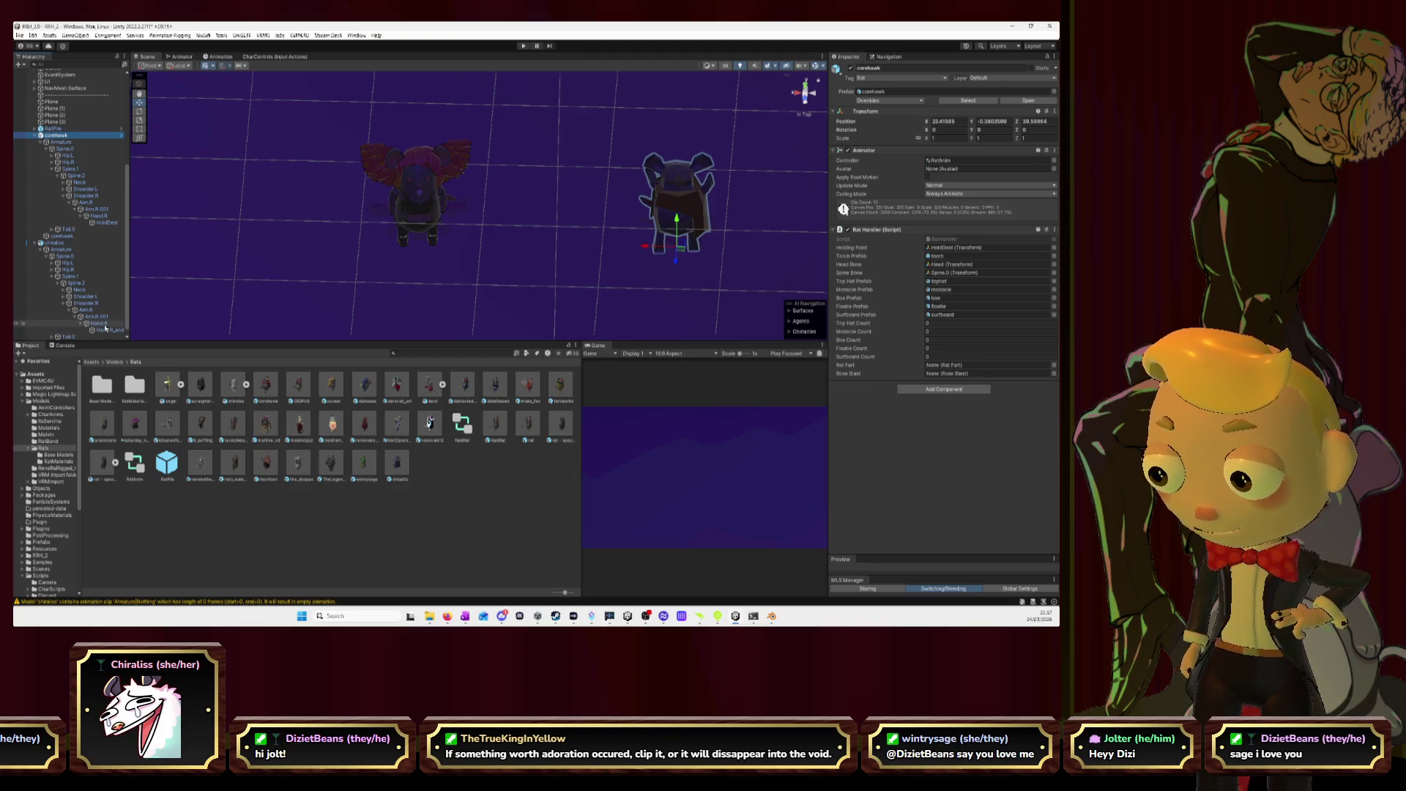
right_click(107, 326)
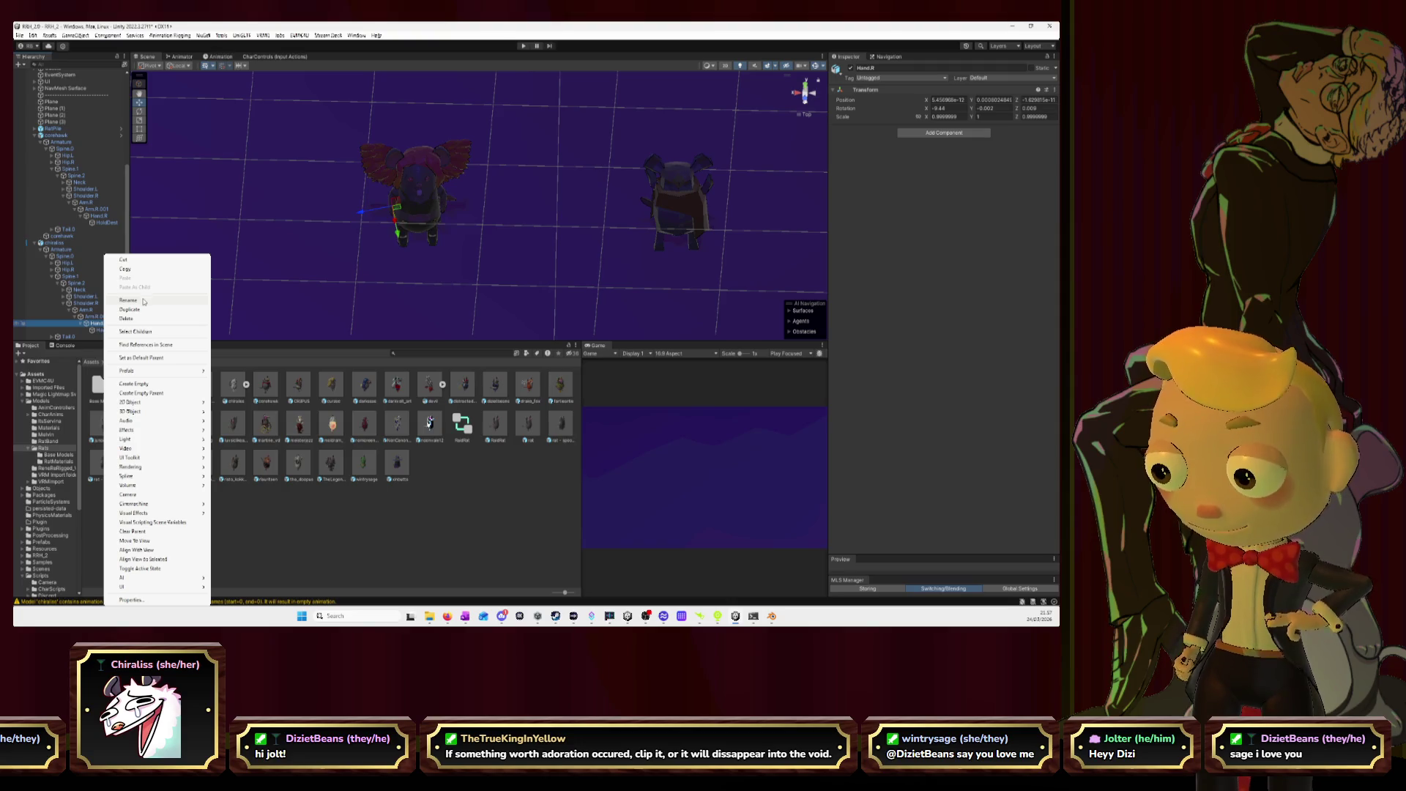
- Create an empty child named HoldDest under Hand.R, then reselect the left bat
left_click(145, 385)
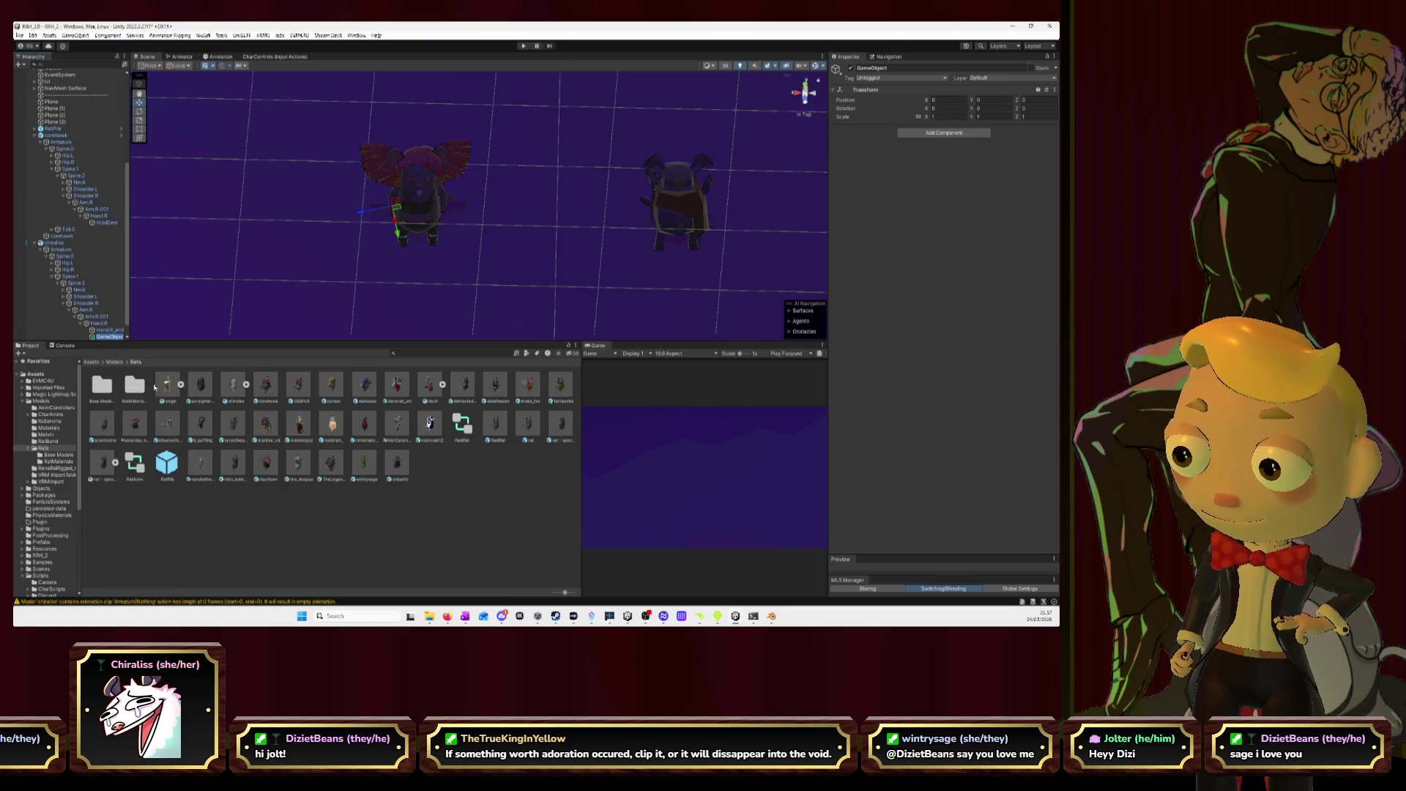
type("HoldDest")
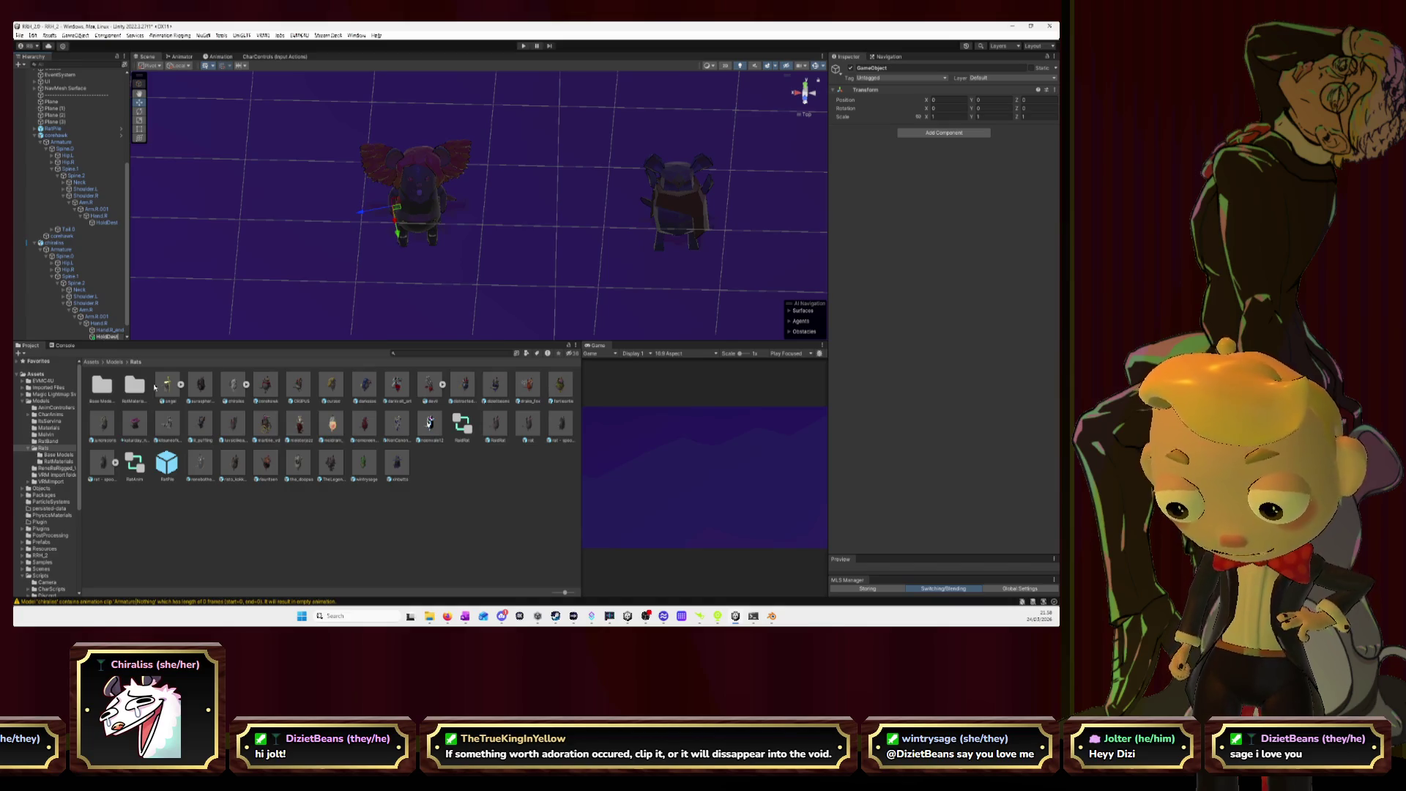
key("Return")
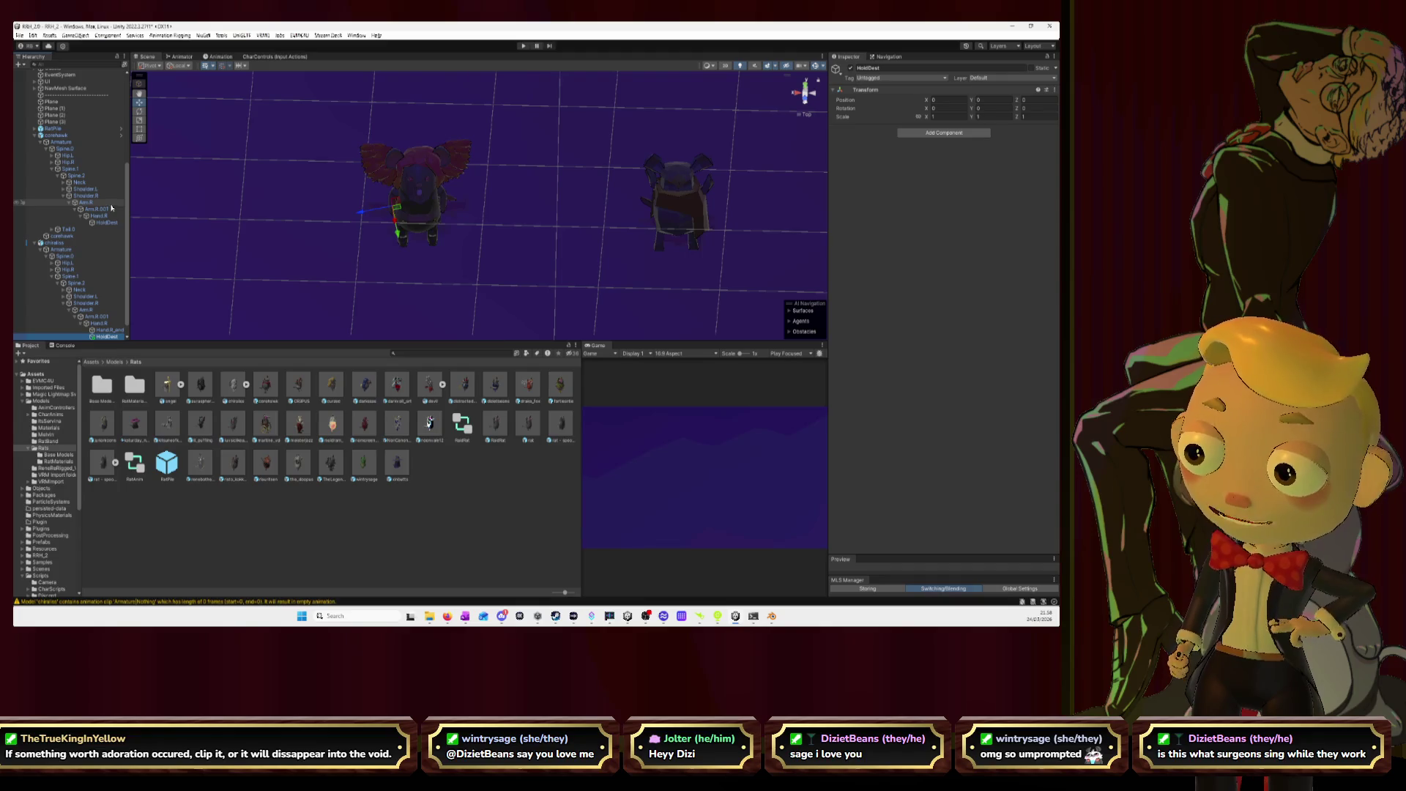
left_click(73, 243)
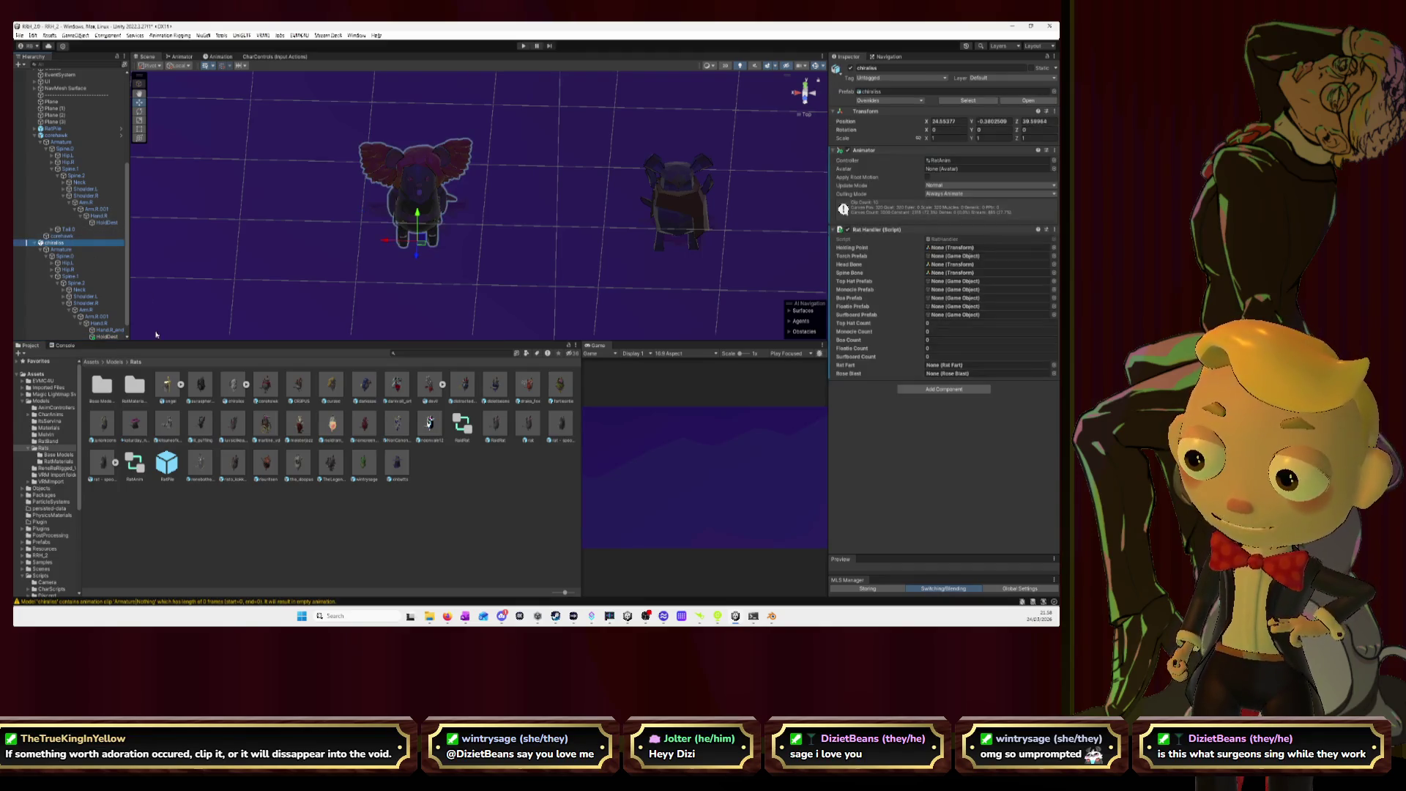
- Assign HoldDest as Holding Point, the torch prefab, and the Head bone in the bat's Rat Handler
mouse_move(107, 336)
left_mouse_down()
mouse_move(921, 272)
mouse_move(952, 248)
left_mouse_up()
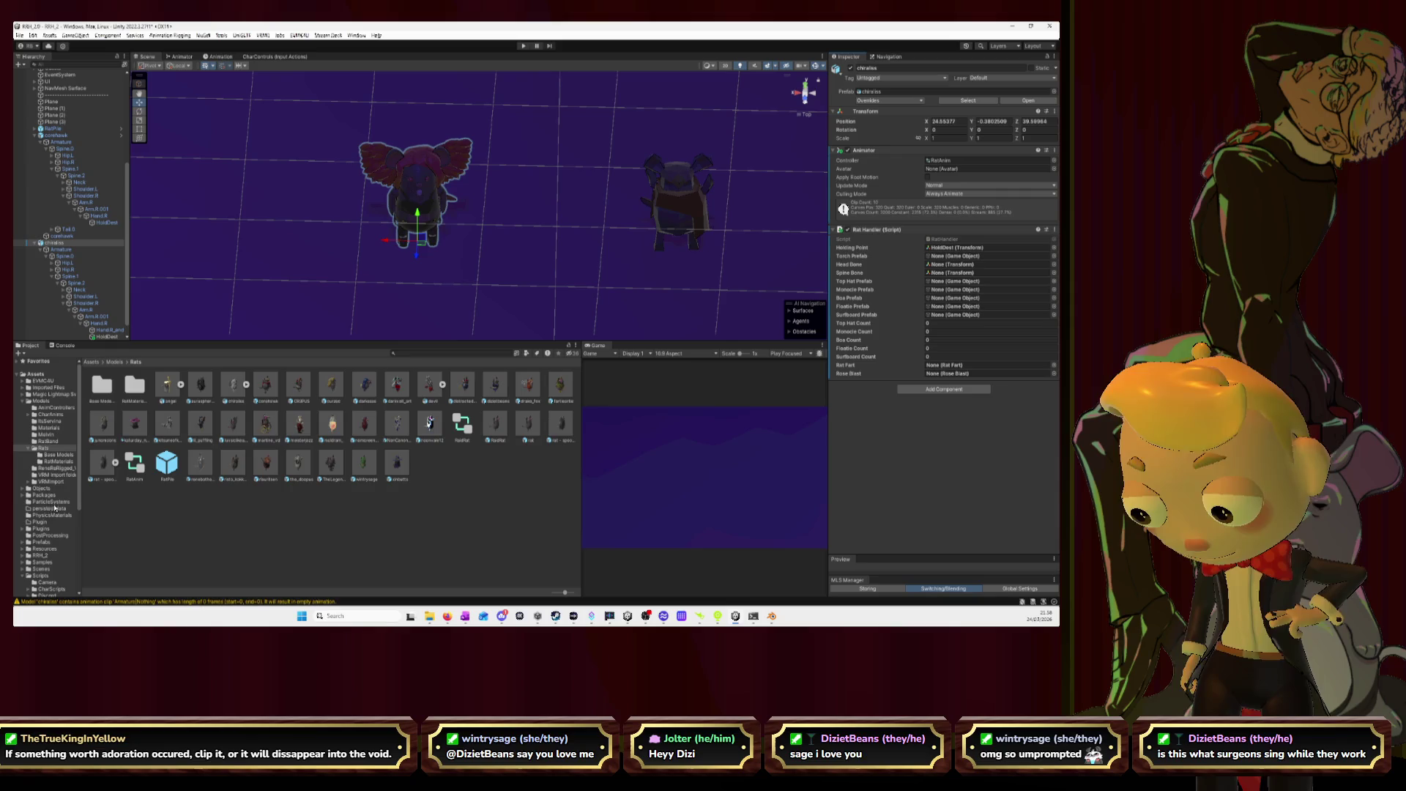
left_click(42, 542)
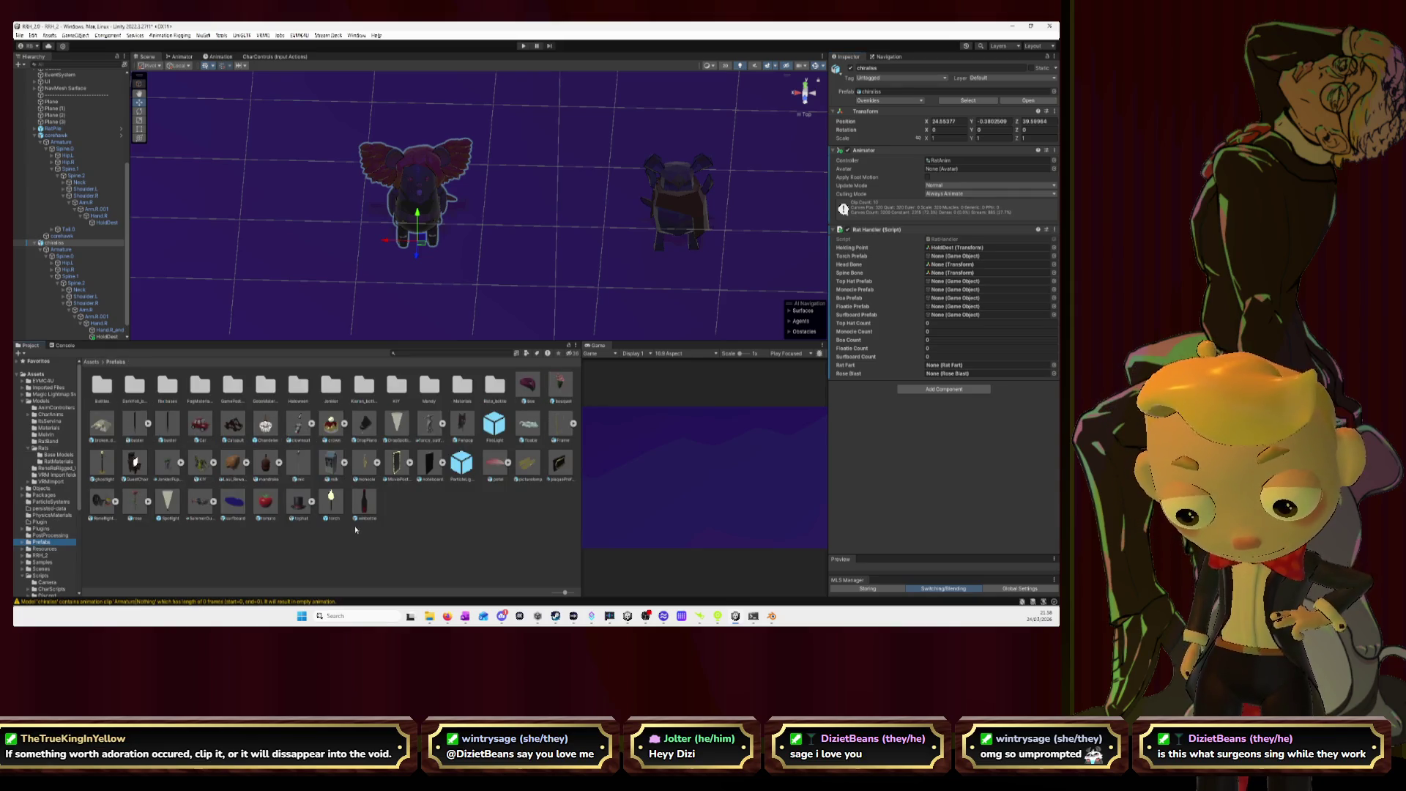
left_click_drag(336, 506, 947, 258)
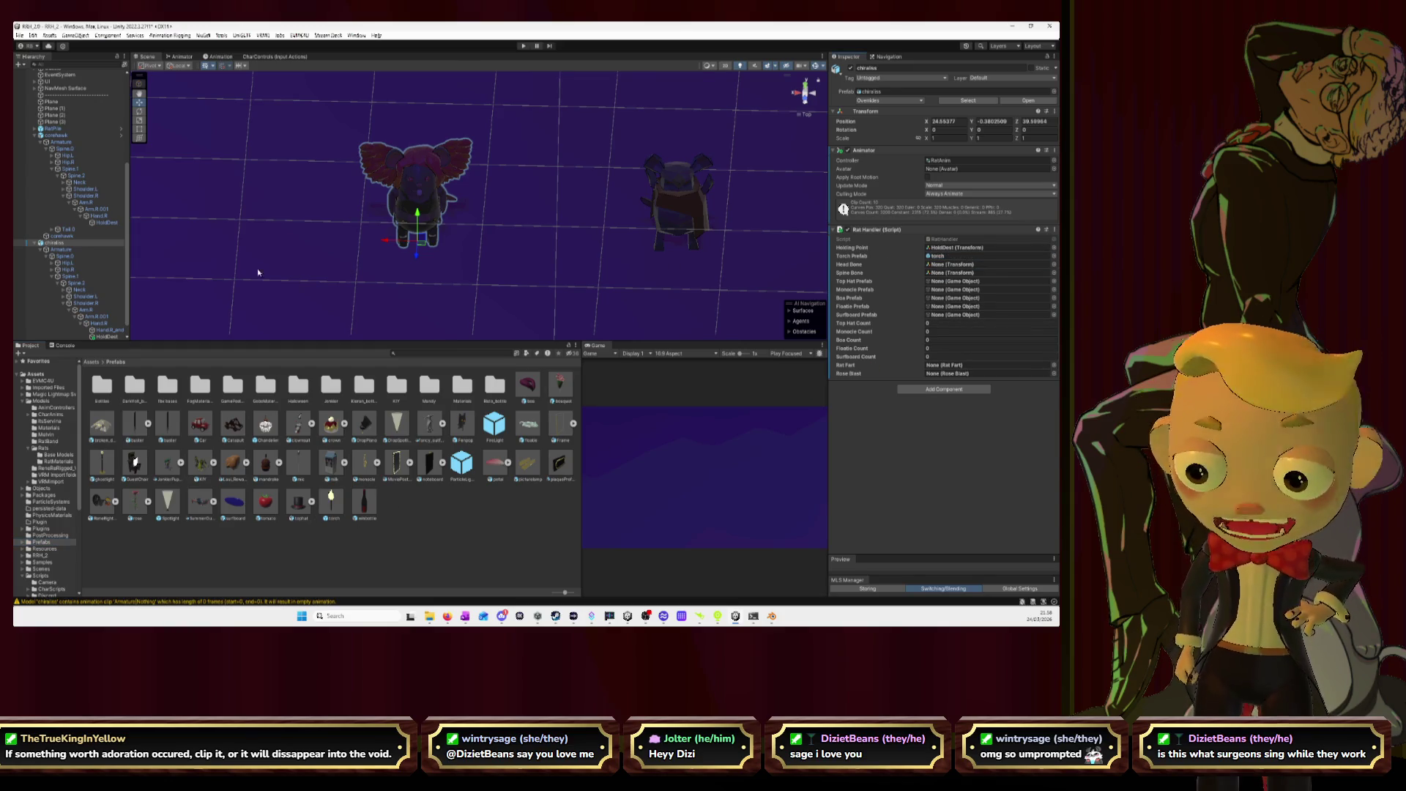
left_click(68, 290)
mouse_move(82, 298)
left_mouse_down()
mouse_move(942, 285)
mouse_move(949, 265)
left_mouse_up()
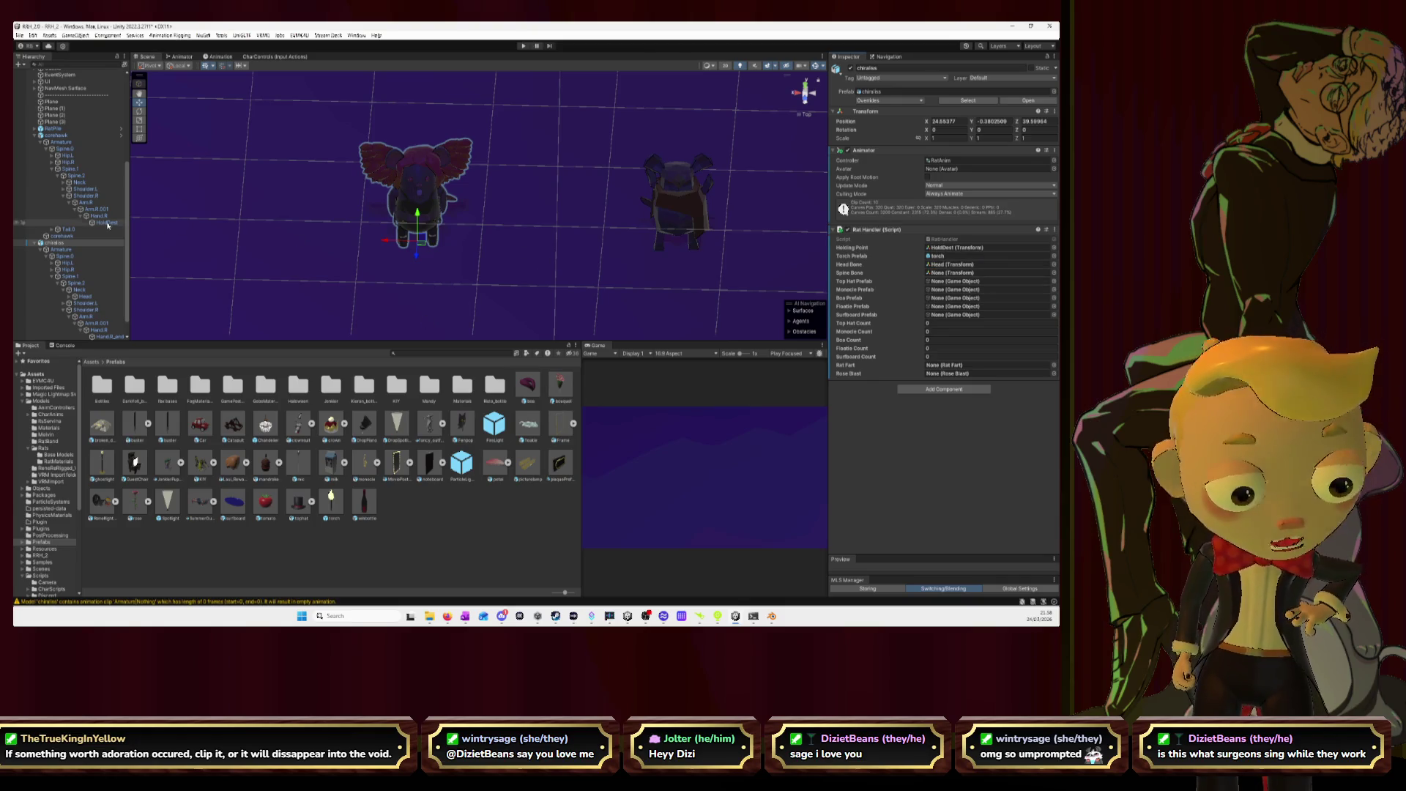
left_click(51, 135)
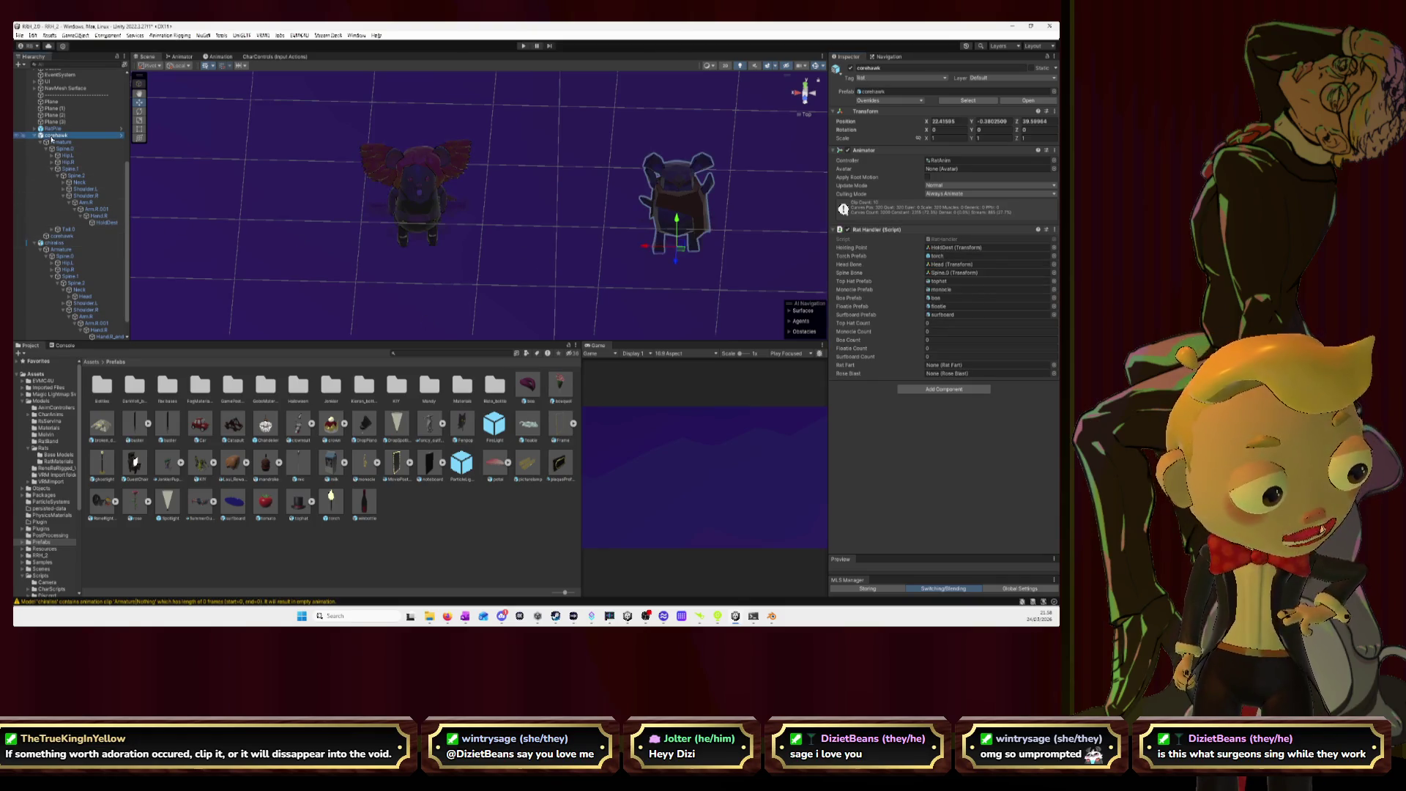
left_click(57, 243)
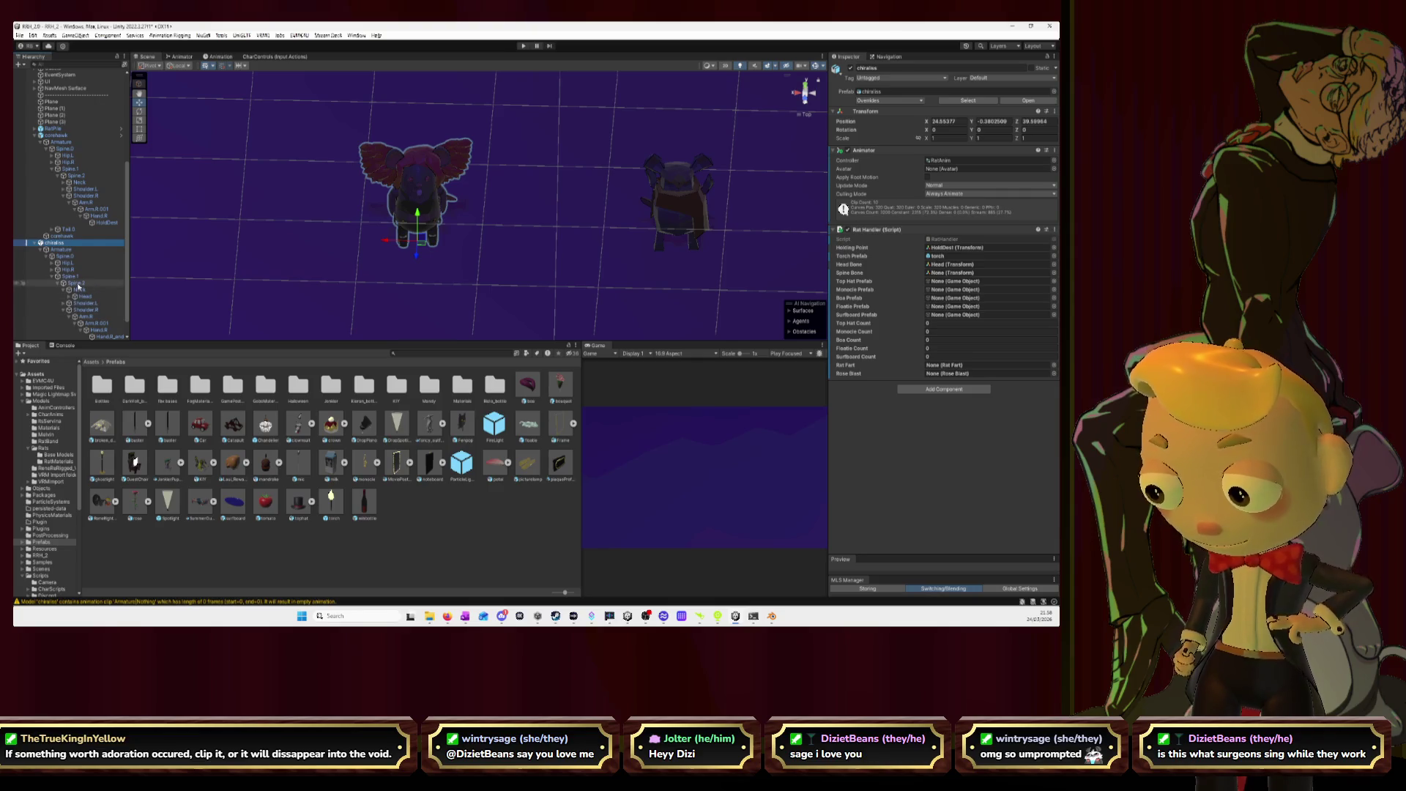
- Assign Spine.0 as spine bone plus the tophat, monocle, box, floatie and surfboard prefabs
scroll(78, 293, "down", 1)
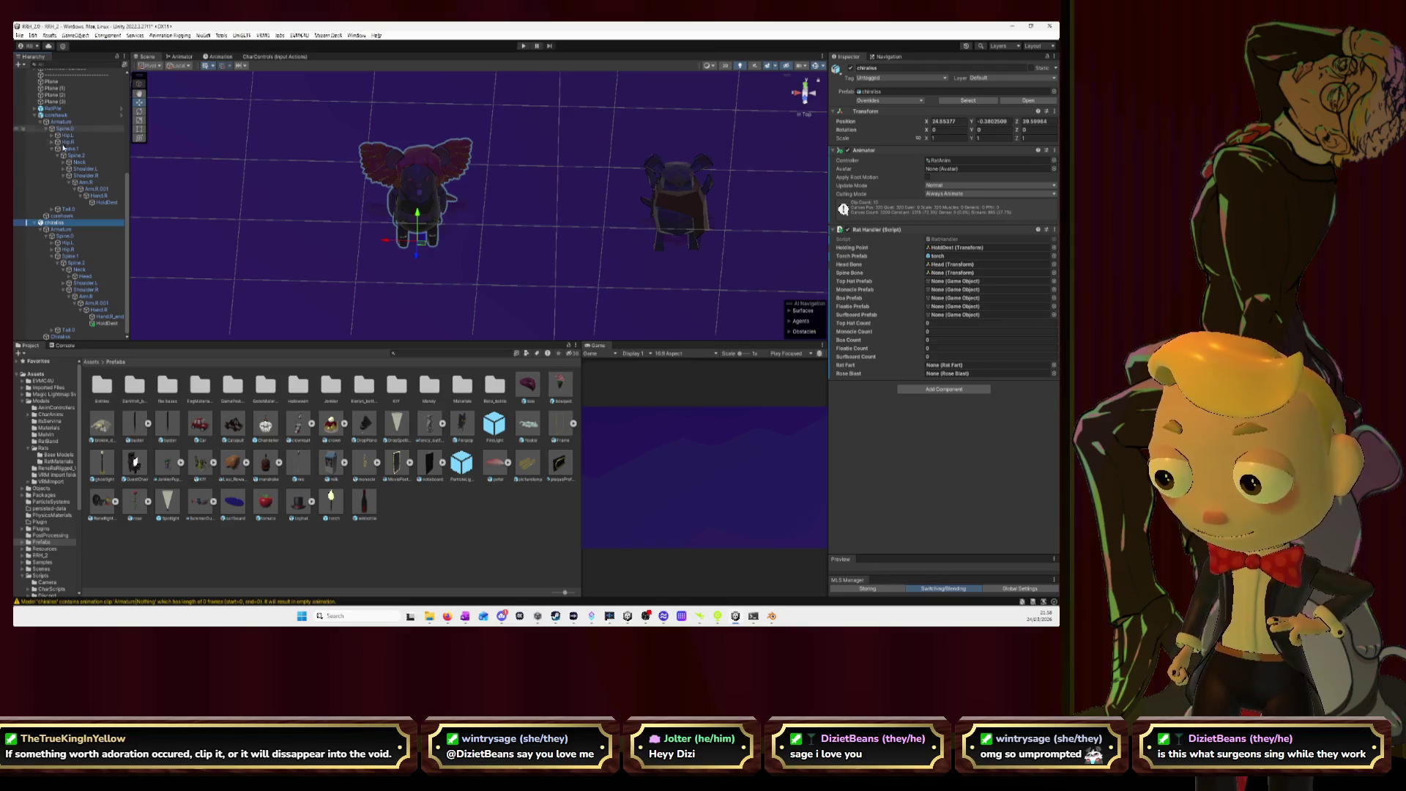
left_click(951, 273)
left_click_drag(951, 275, 951, 274)
mouse_move(300, 508)
left_mouse_down()
mouse_move(953, 331)
mouse_move(953, 281)
left_mouse_up()
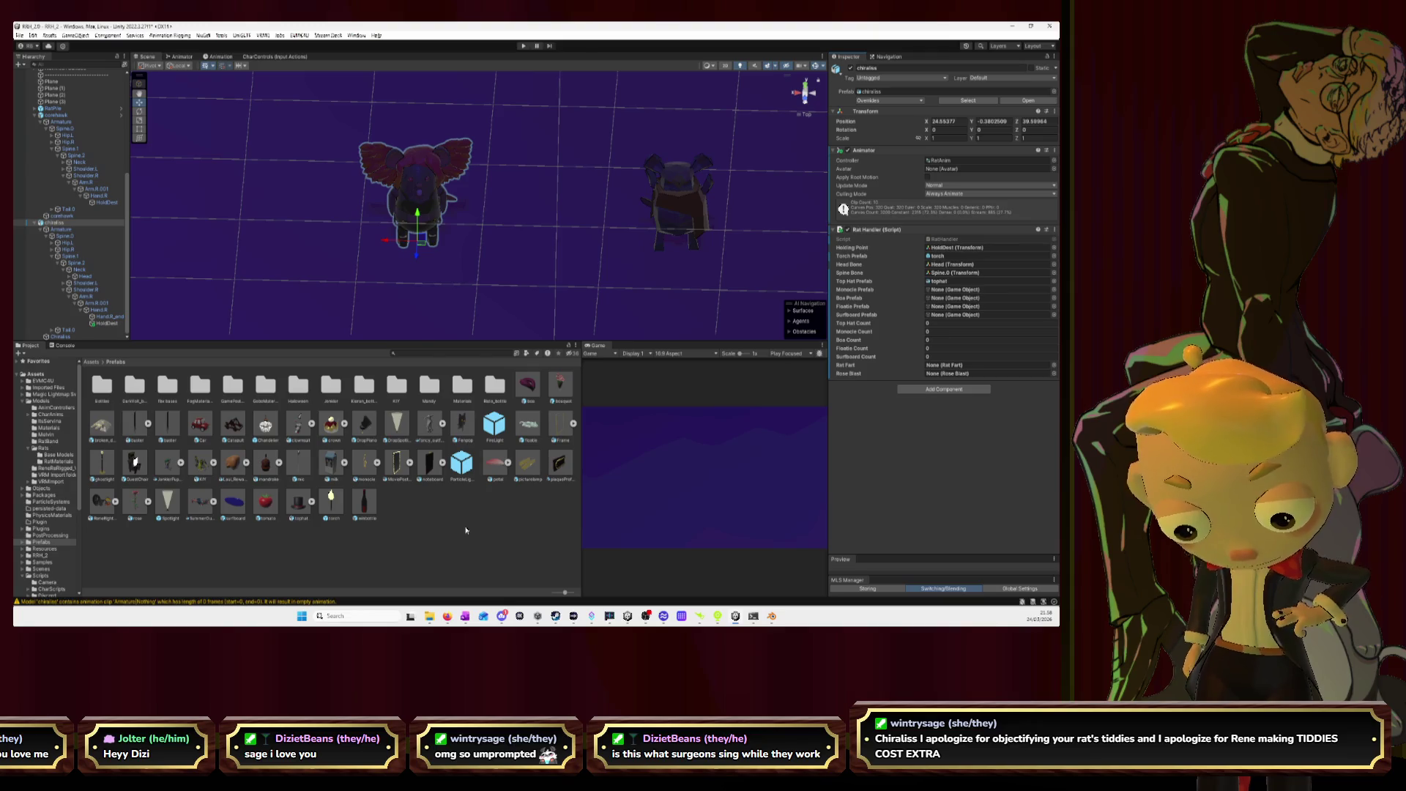
mouse_move(349, 463)
left_mouse_down()
mouse_move(644, 493)
mouse_move(952, 358)
mouse_move(940, 293)
left_mouse_up()
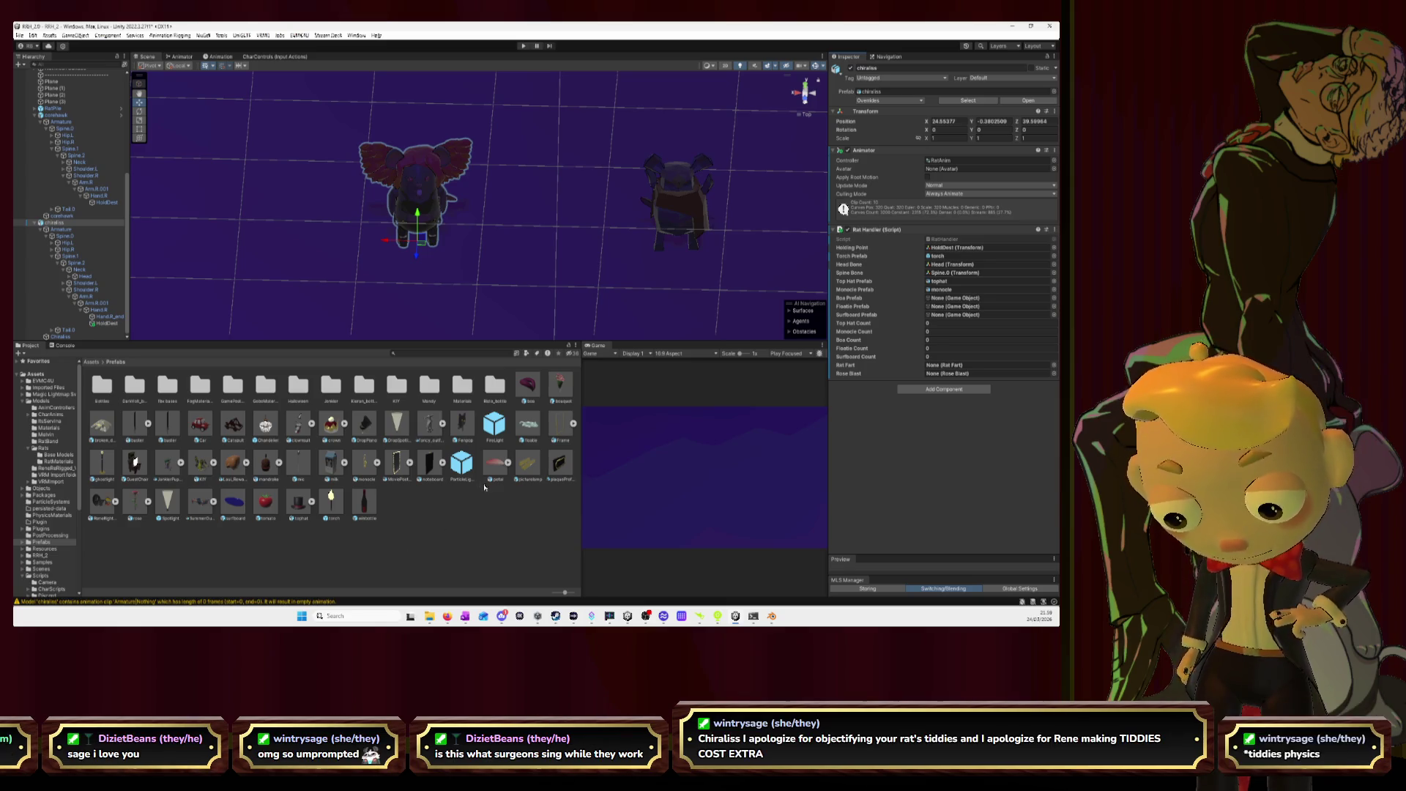
mouse_move(525, 390)
left_mouse_down()
mouse_move(952, 344)
mouse_move(955, 299)
left_mouse_up()
left_click_drag(527, 424, 955, 306)
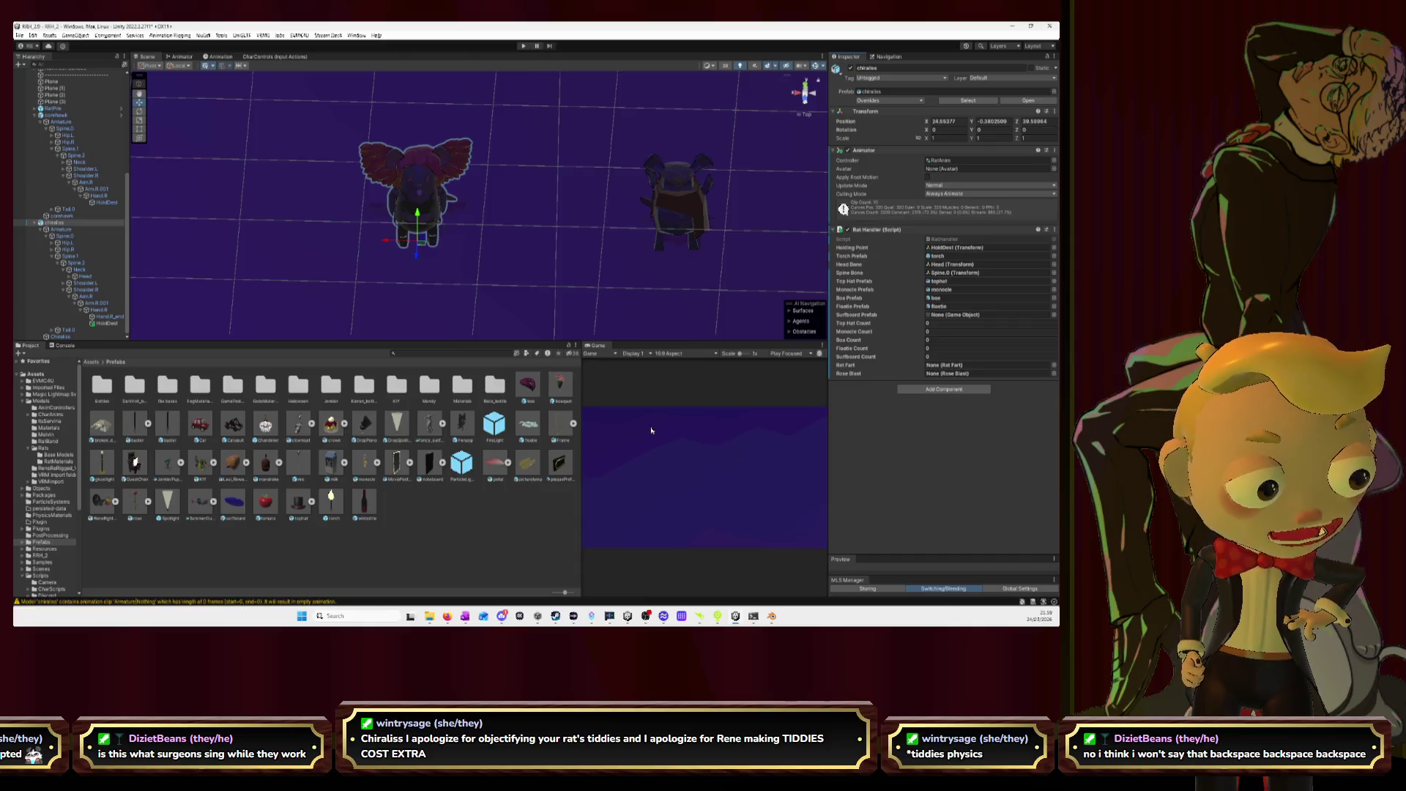
mouse_move(237, 509)
left_mouse_down()
mouse_move(941, 389)
mouse_move(966, 317)
left_mouse_up()
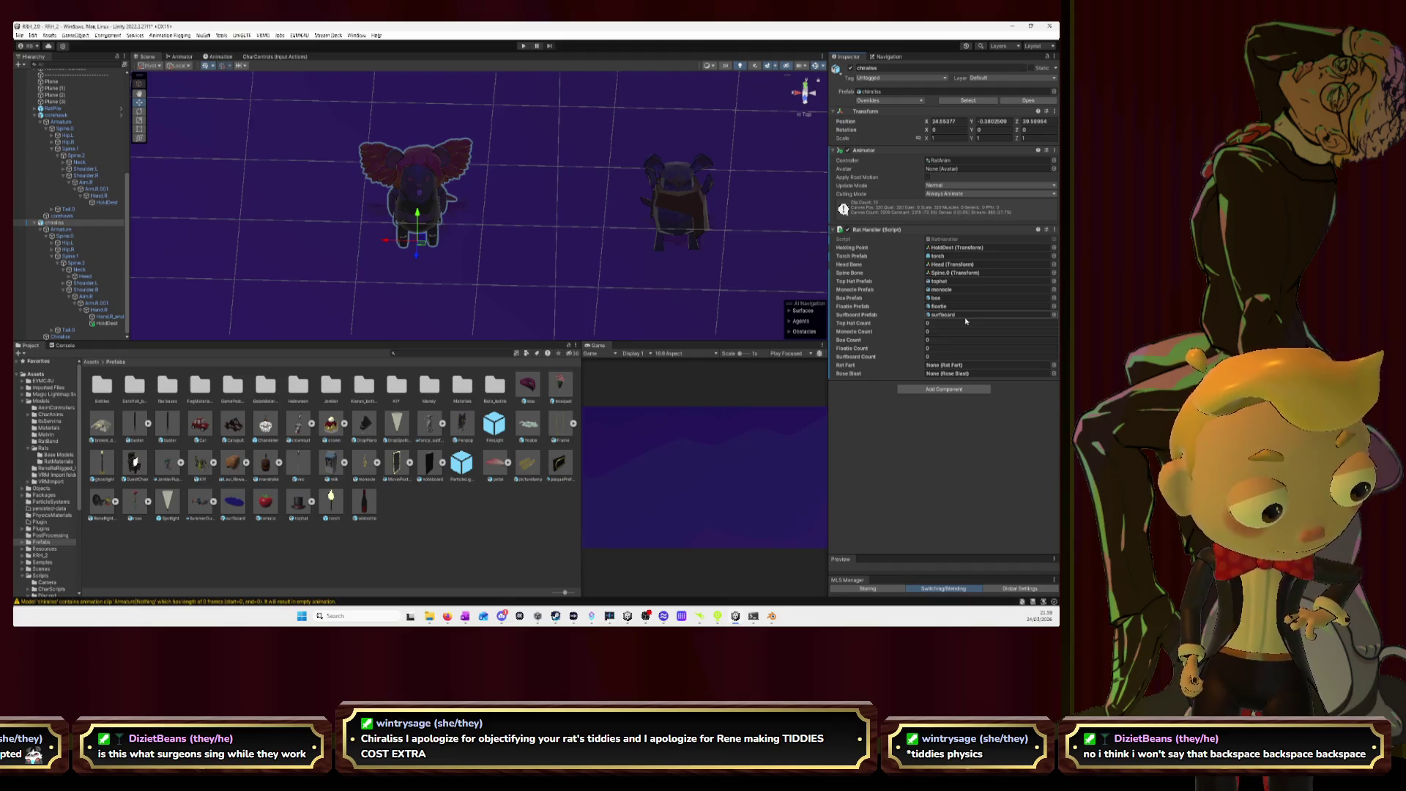
left_click(56, 115)
left_click(57, 224)
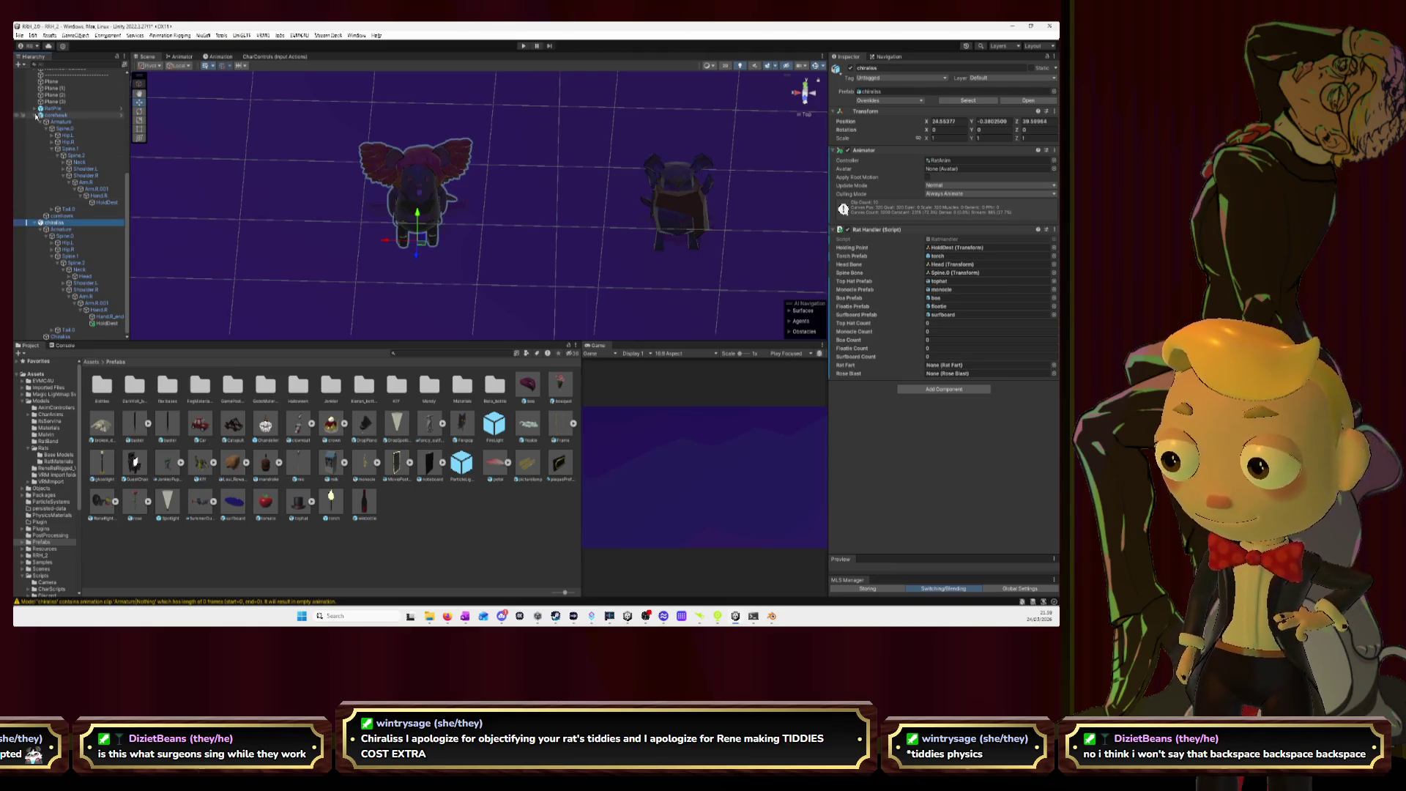
- Collapse the expanded bone trees in the Hierarchy and select the RatPile object
scroll(37, 236, "up", 5)
left_click(35, 229)
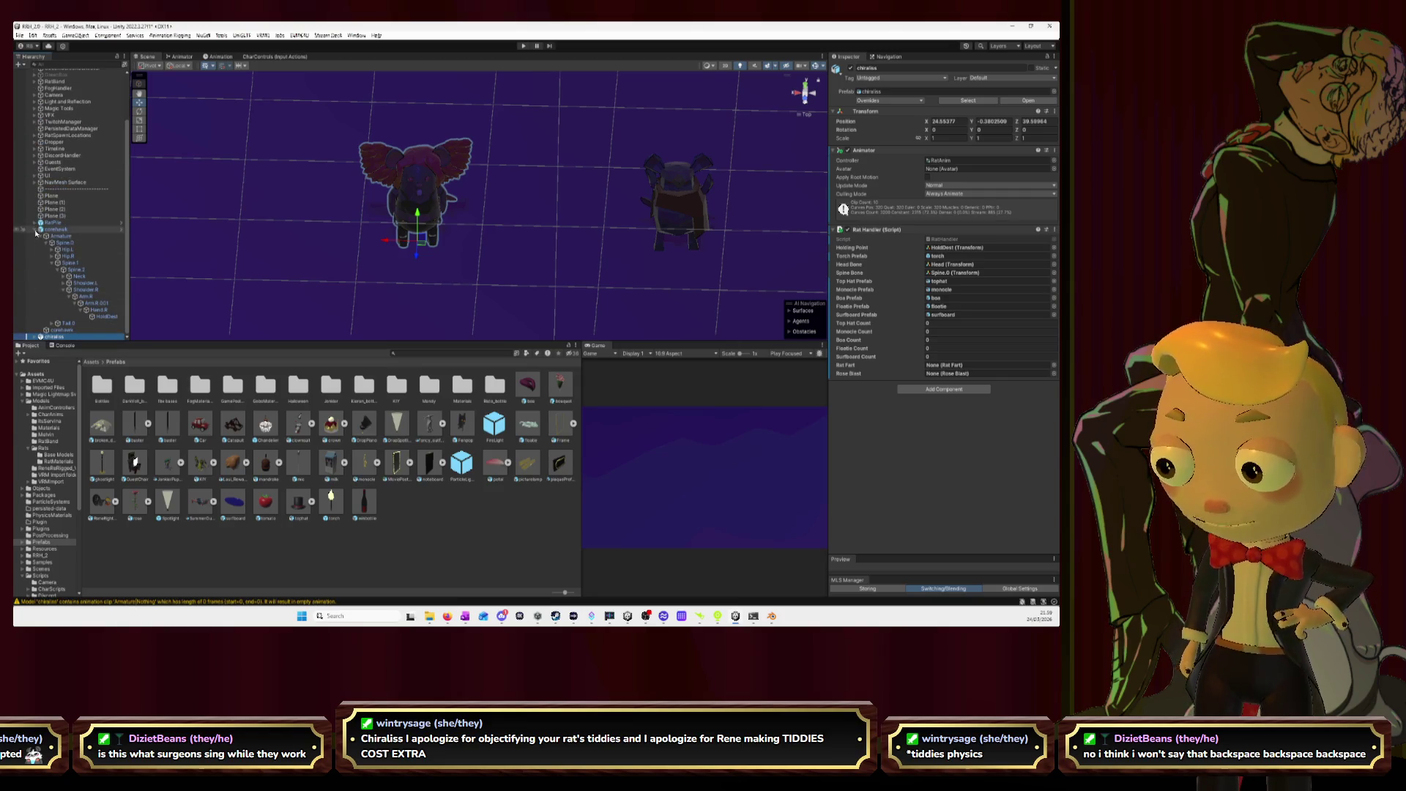
left_click(53, 287)
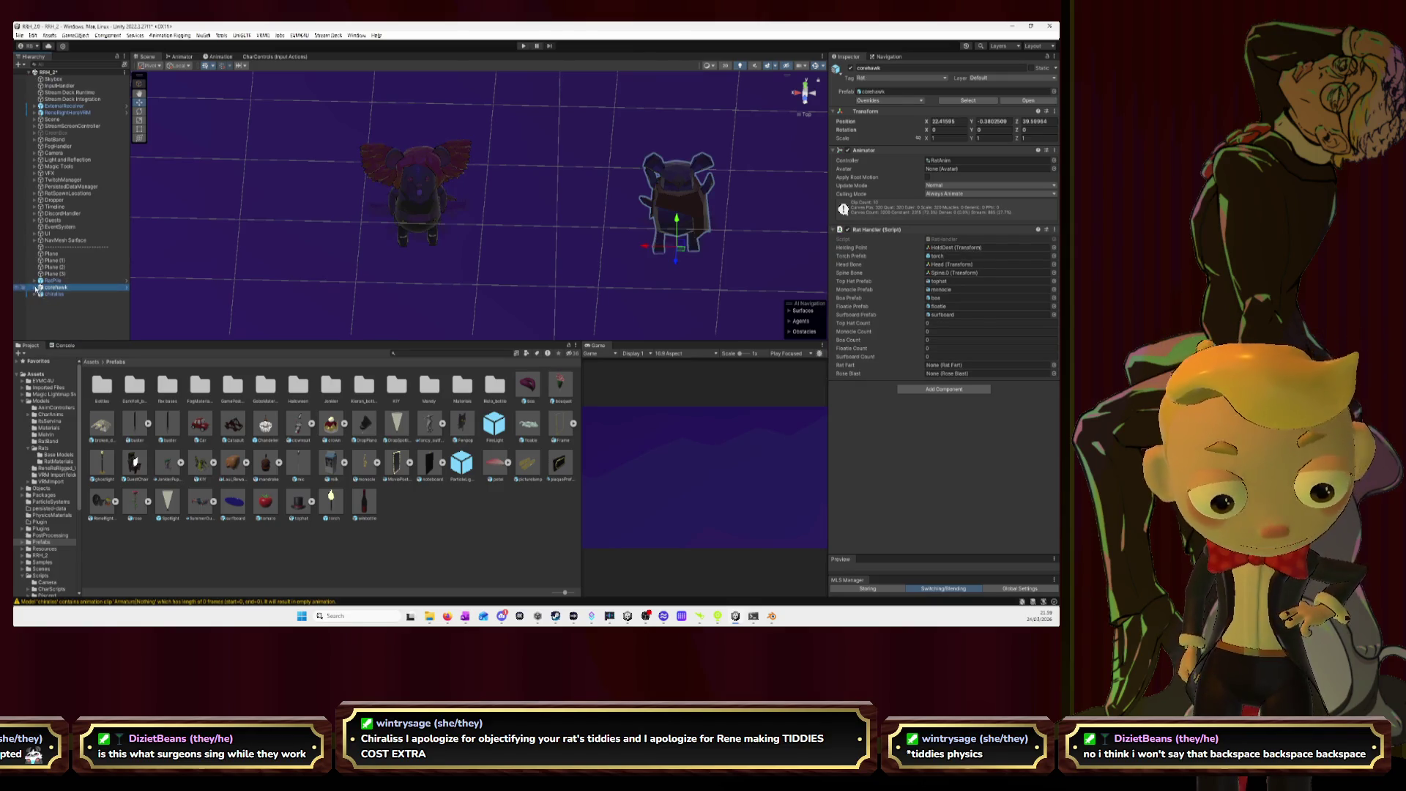
left_click(47, 281)
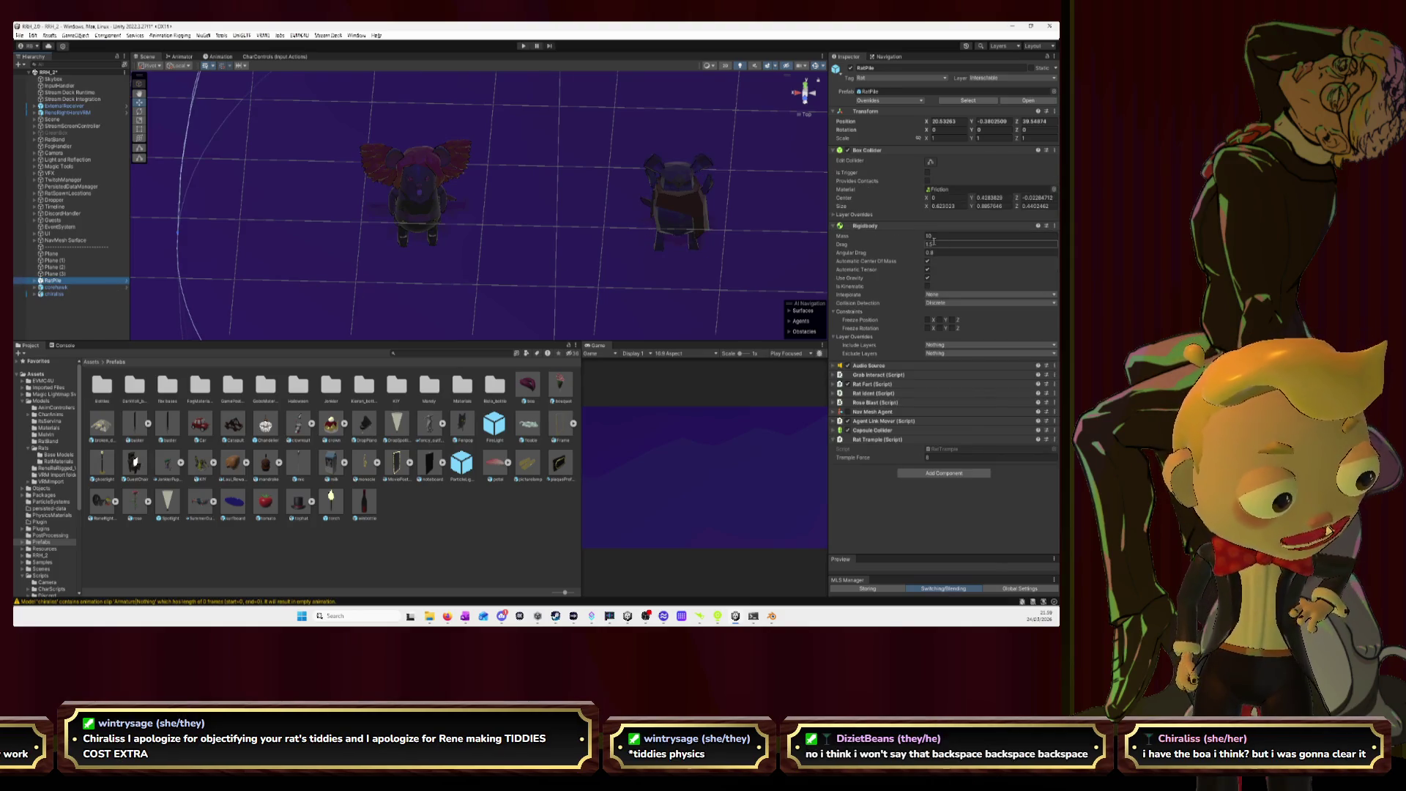
- Collapse RatPile's collider and Rigidbody panels, add a Rat Ident Custom Rats entry, and open Models/Rats
left_click(834, 151)
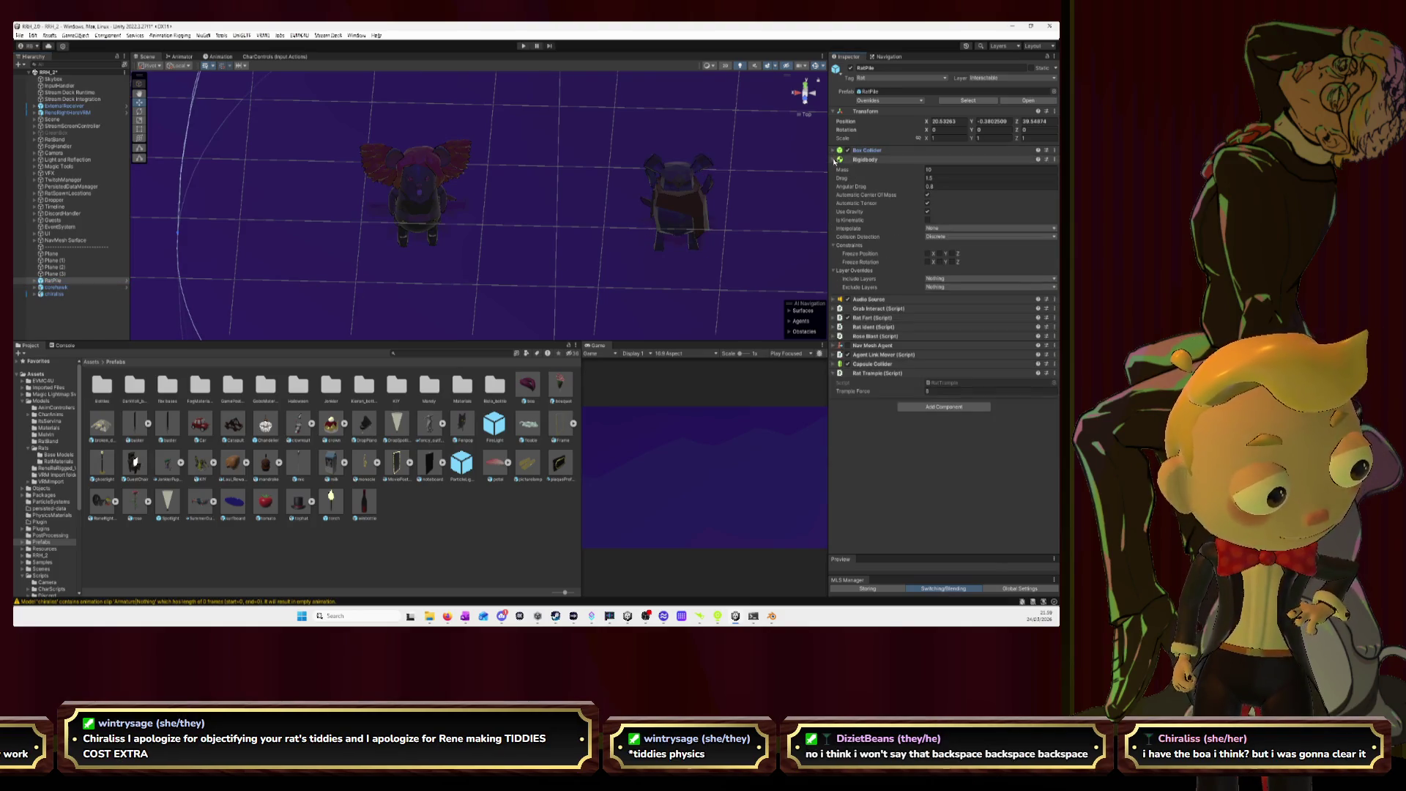
left_click(834, 159)
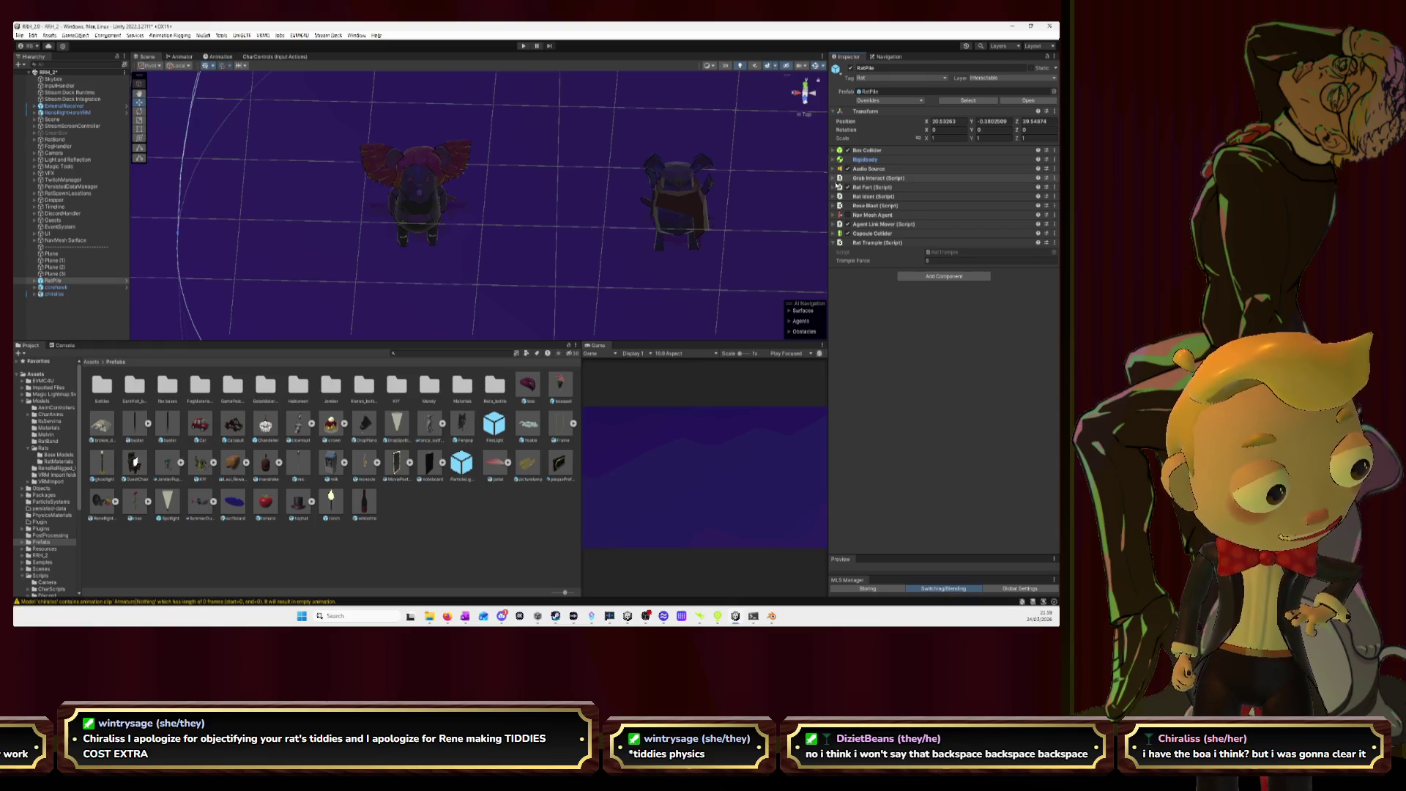
left_click(834, 179)
left_click(834, 179)
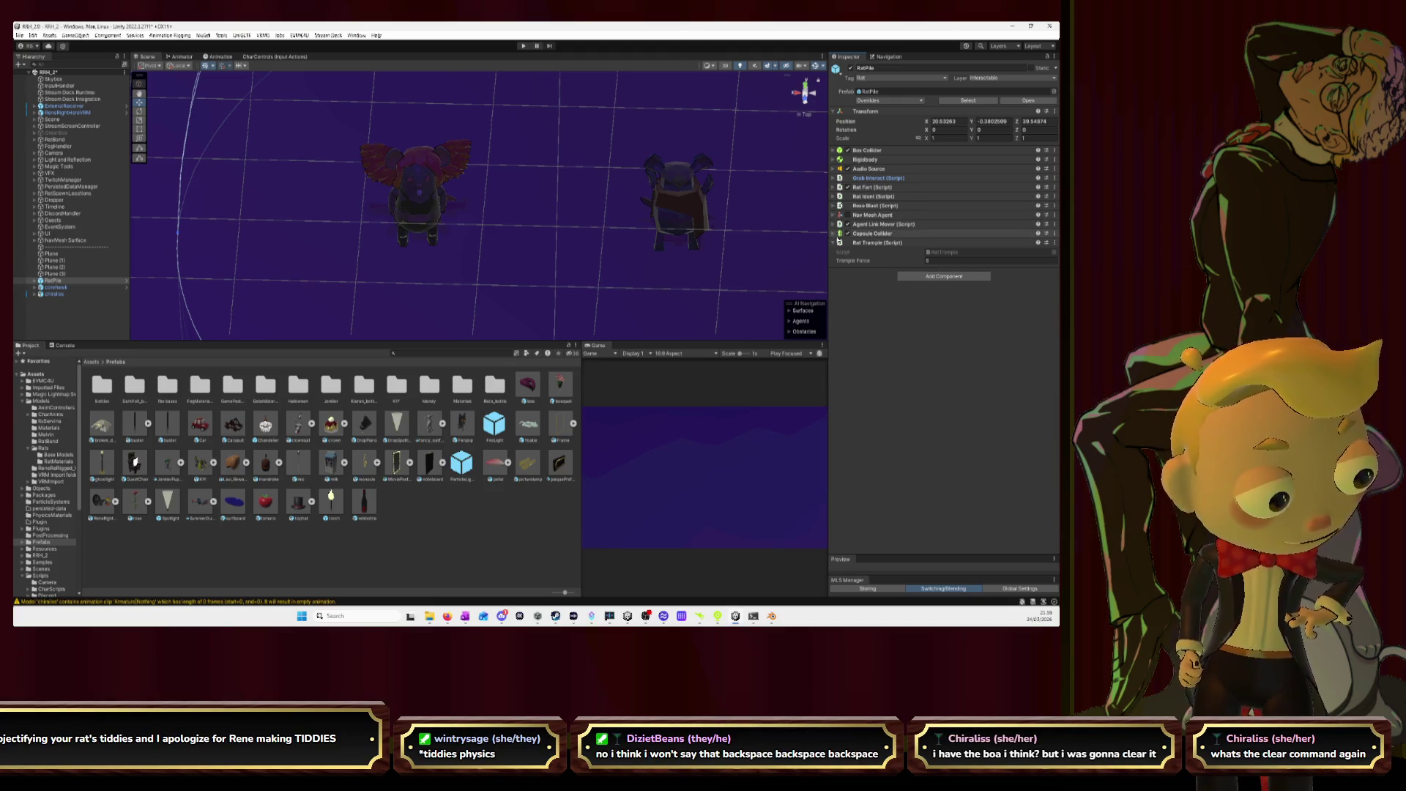
left_click(834, 197)
scroll(1026, 410, "down", 3)
left_click(1036, 440)
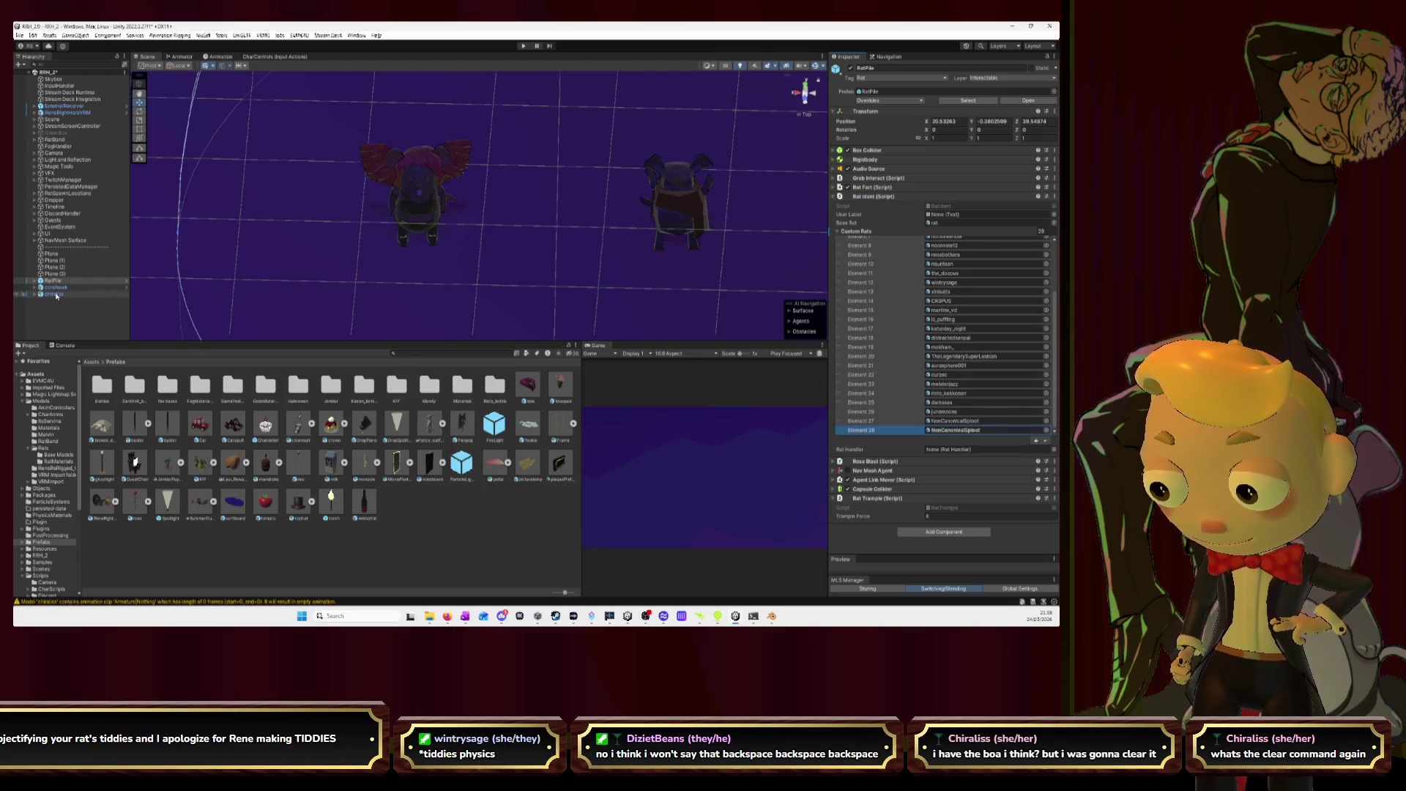
left_click(45, 402)
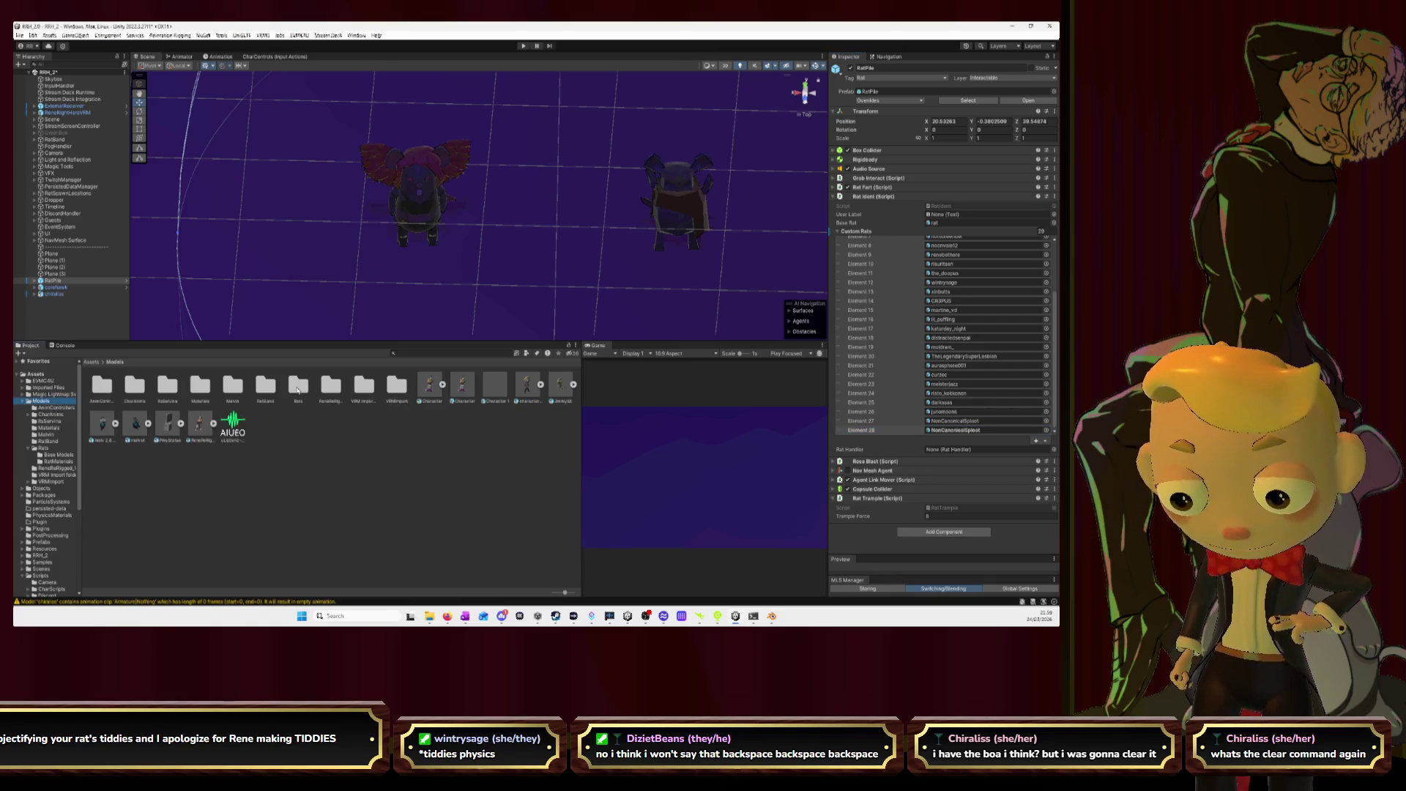
double_click(298, 388)
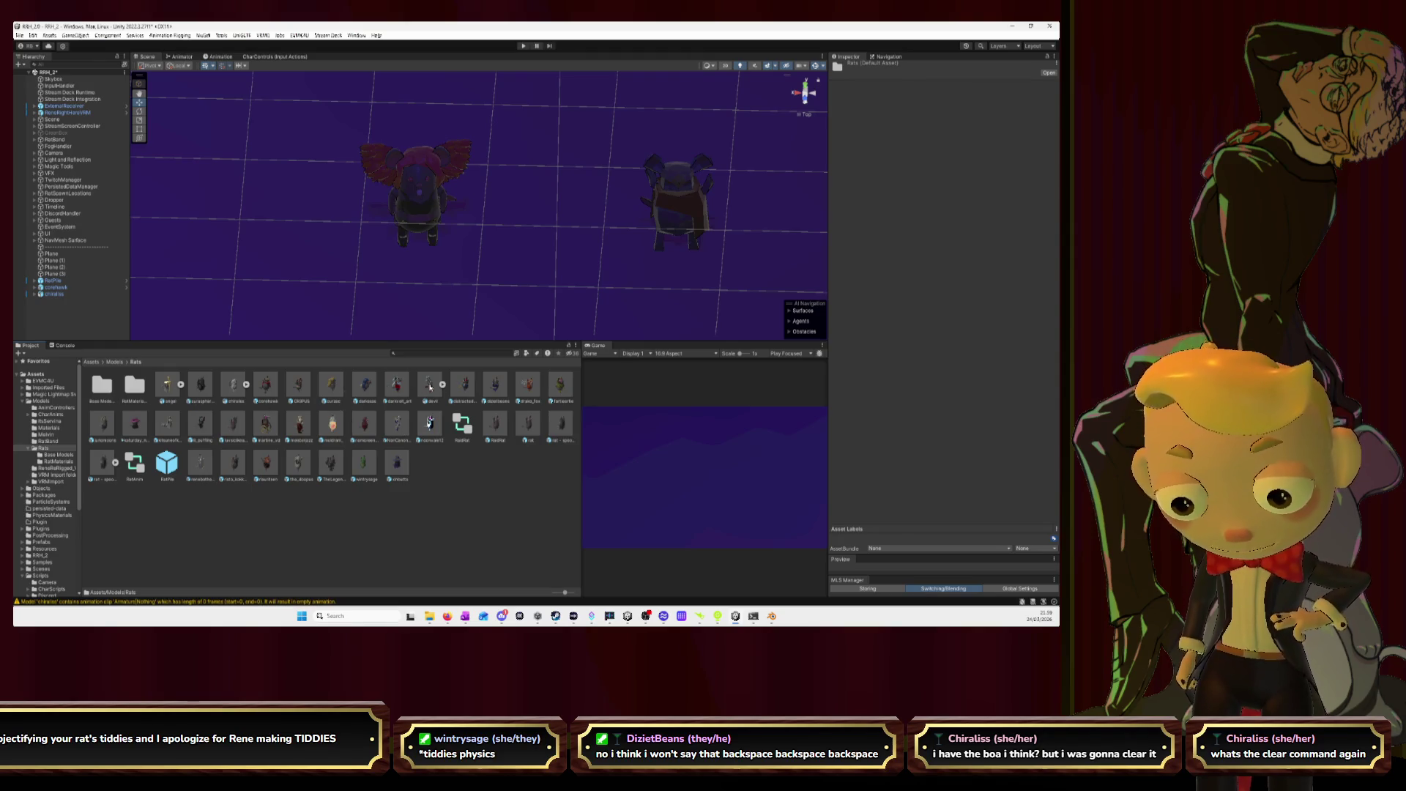
- Delete both test bats from the scene, undoing an accidental move of the bat asset
left_click_drag(233, 386, 106, 387)
left_click(55, 295)
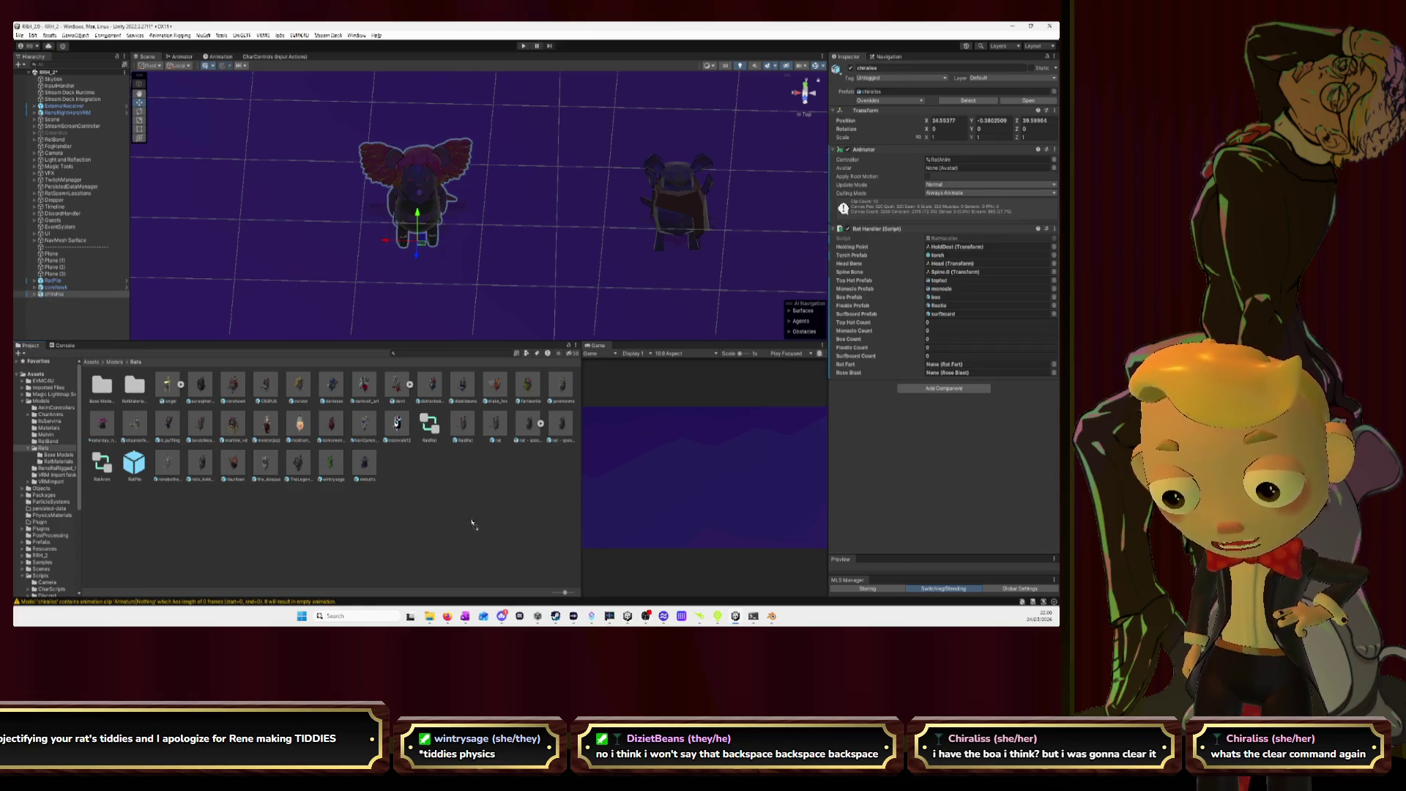
key("ctrl+z")
left_click(54, 288)
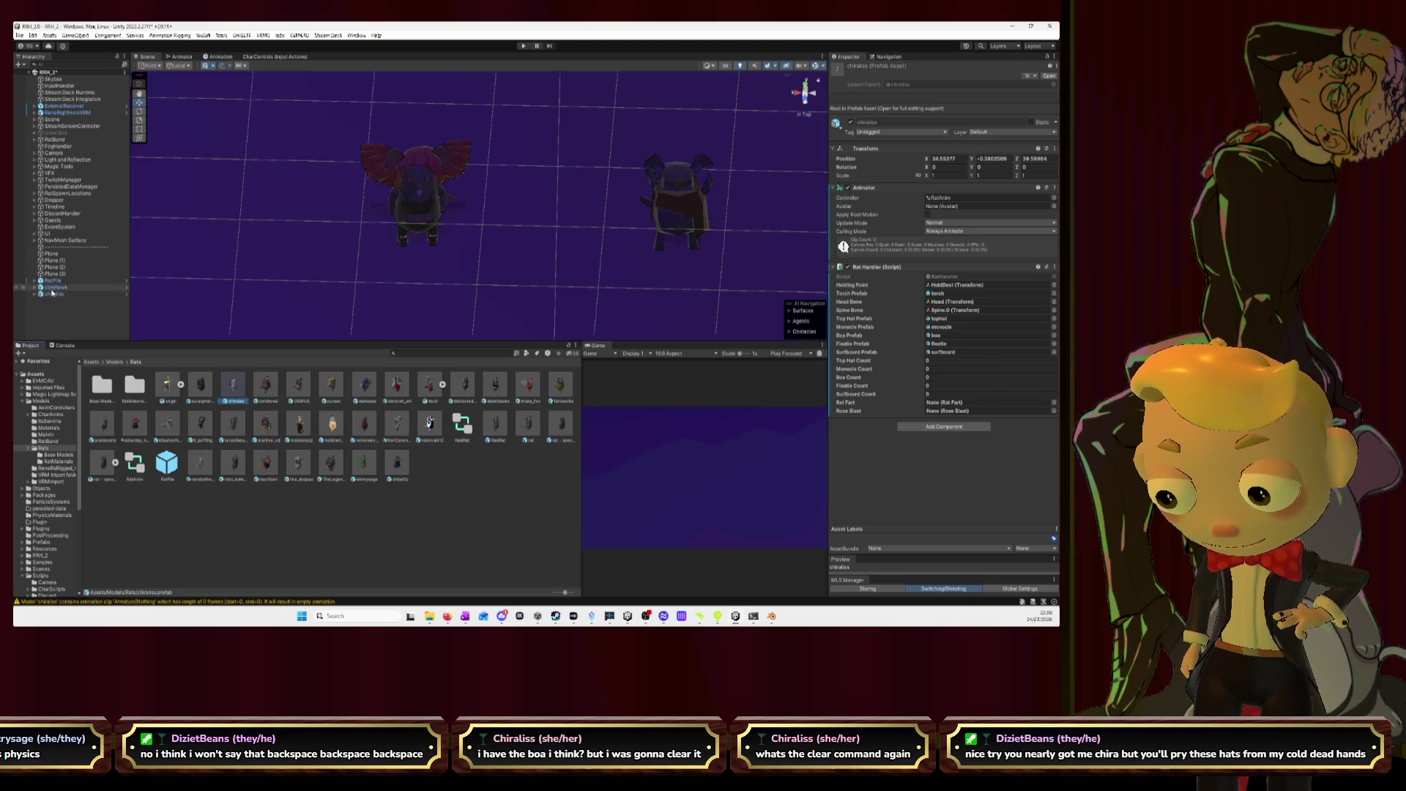
key("Delete")
left_click(51, 290)
key("Delete")
left_click_drag(233, 385, 415, 220)
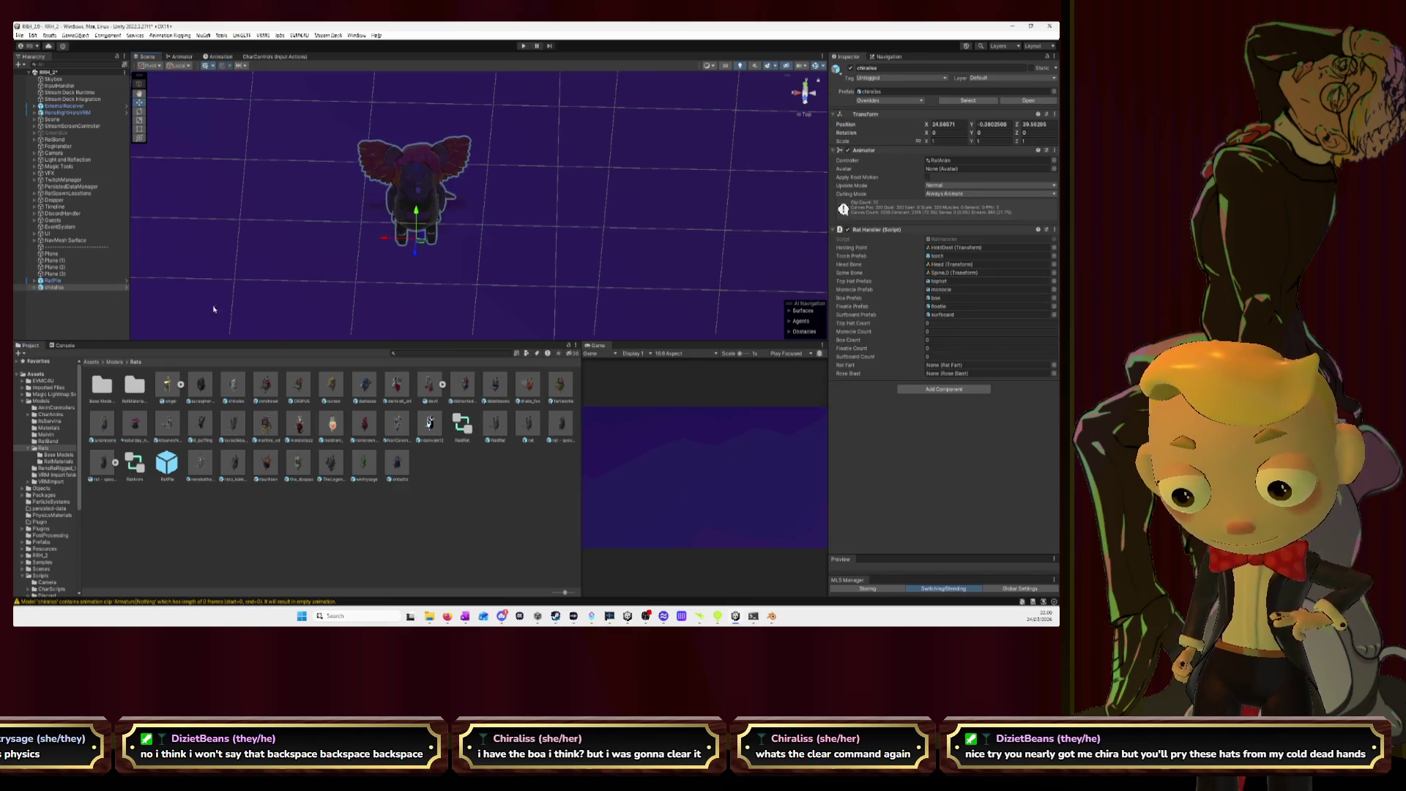
key("Delete")
- Assign the bat prefab to Element 28 of RatPile's Custom Rats list
left_click(51, 281)
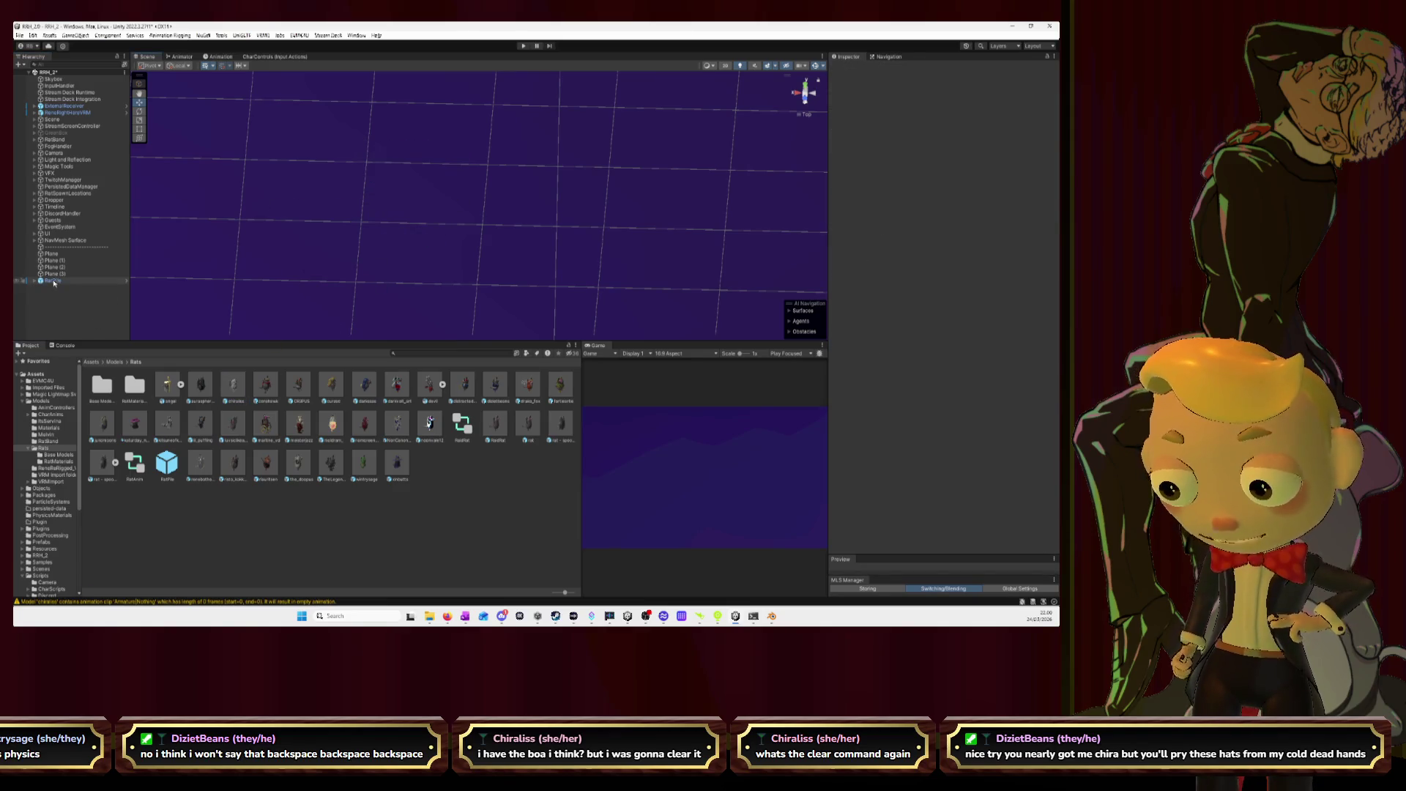
left_click(968, 431)
left_click_drag(968, 432, 968, 432)
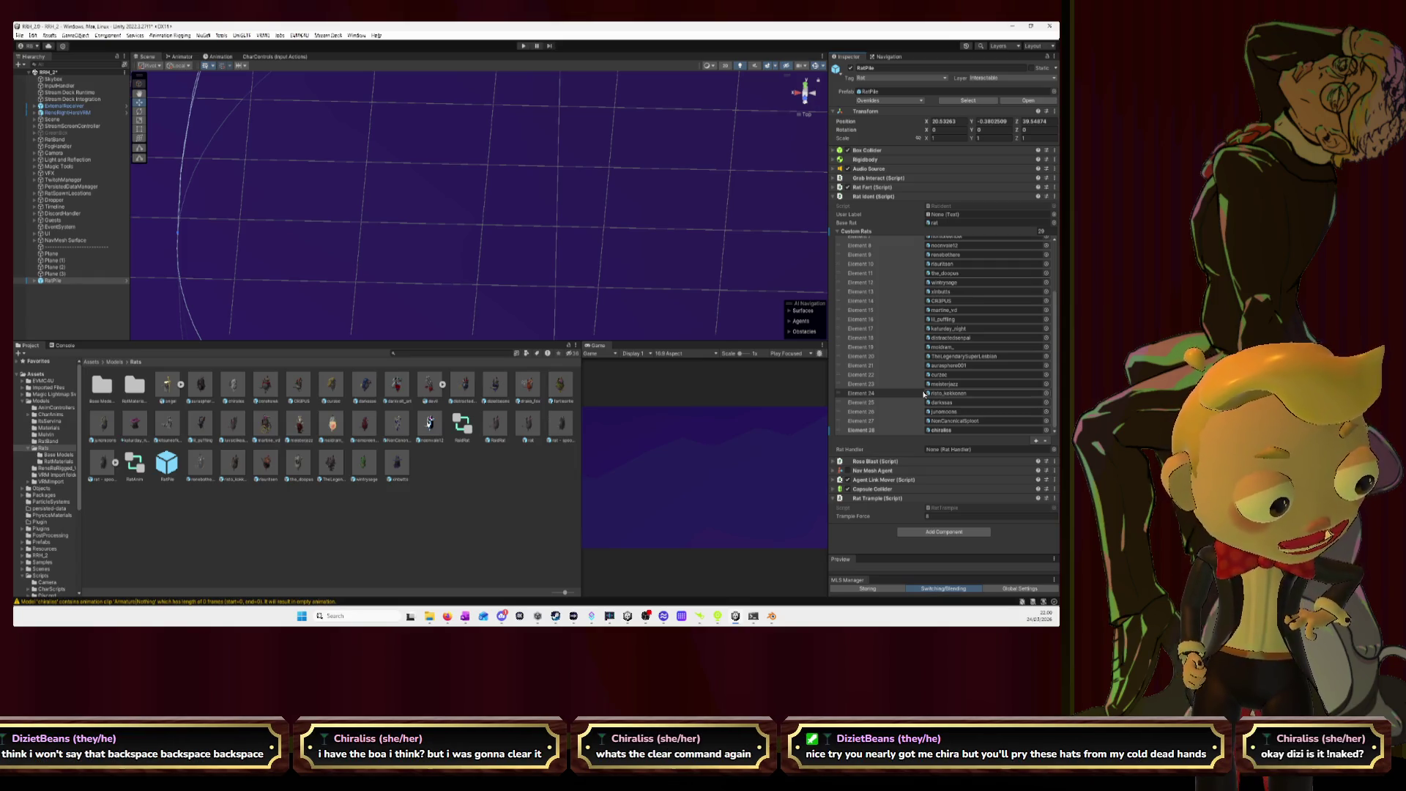
- Start play mode and frame the two spawned RatPile clones in the scene view
left_click(522, 46)
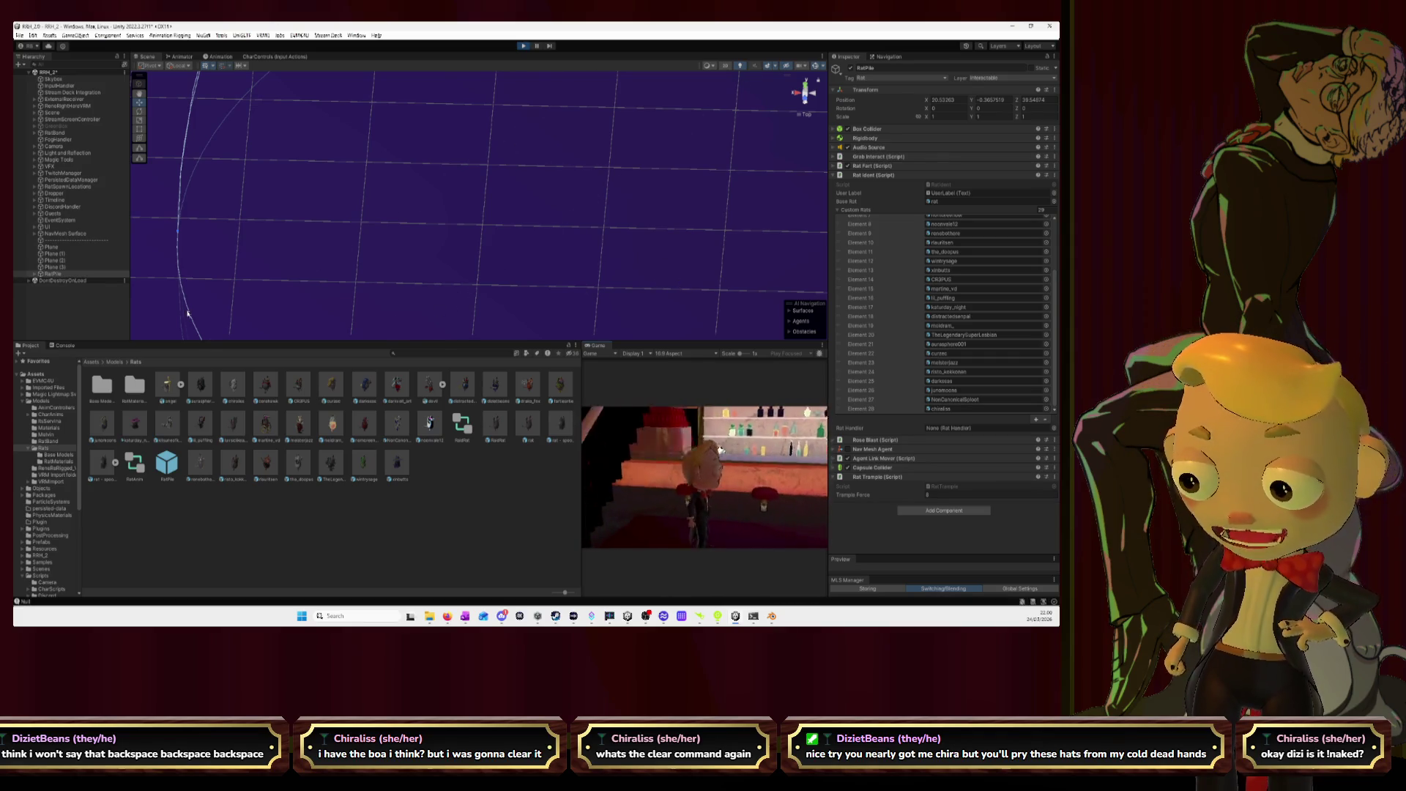
left_click_drag(170, 339, 174, 419)
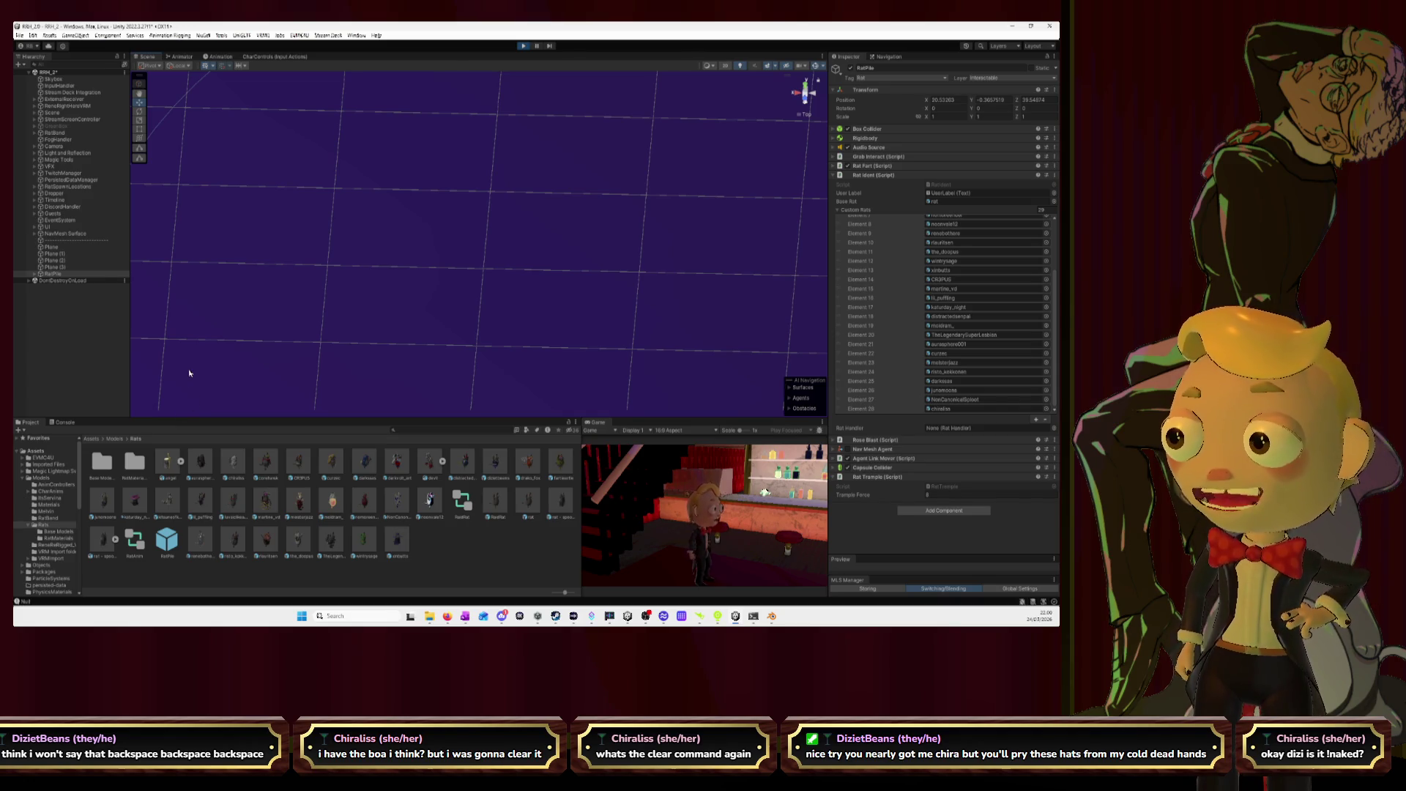
left_click(77, 283)
key("f")
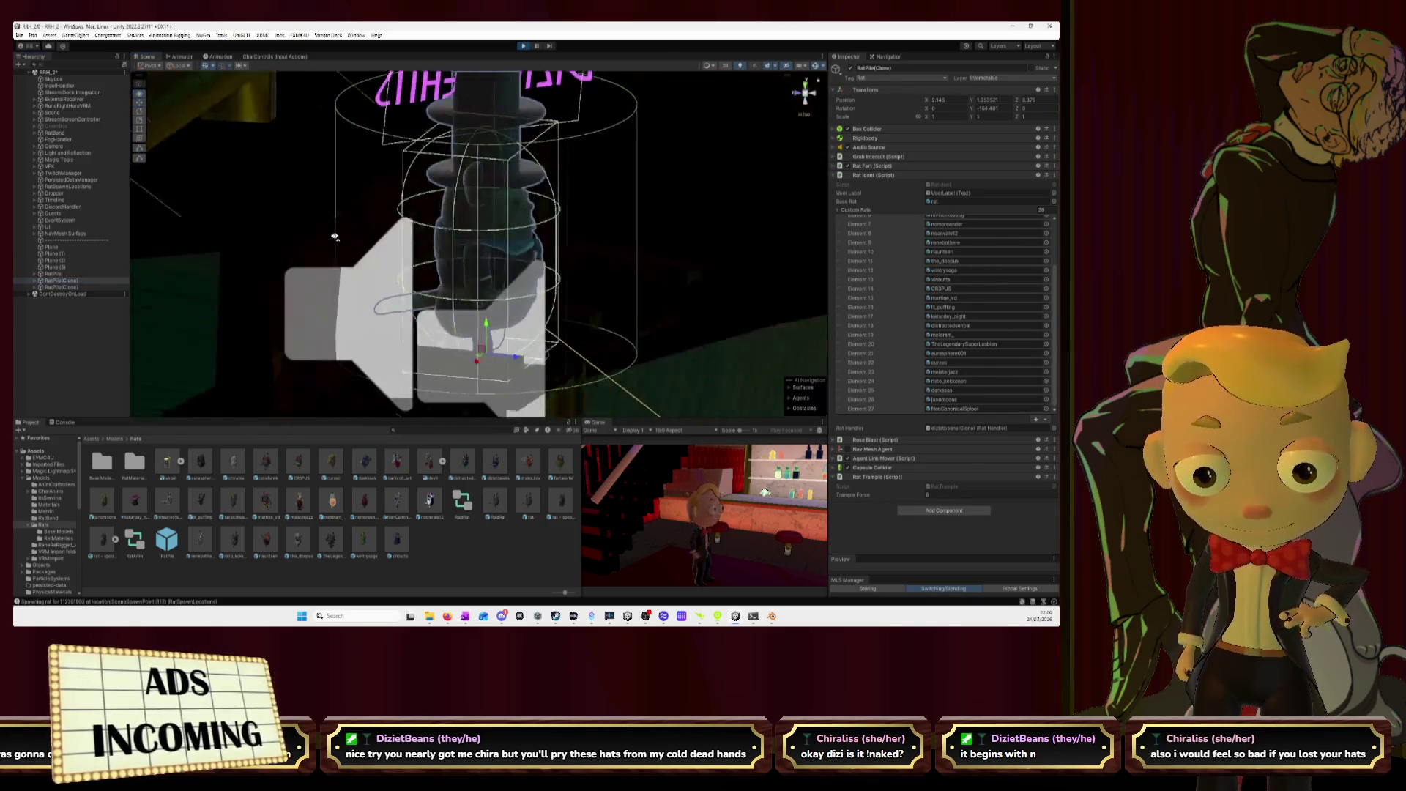
scroll(341, 237, "down", 5)
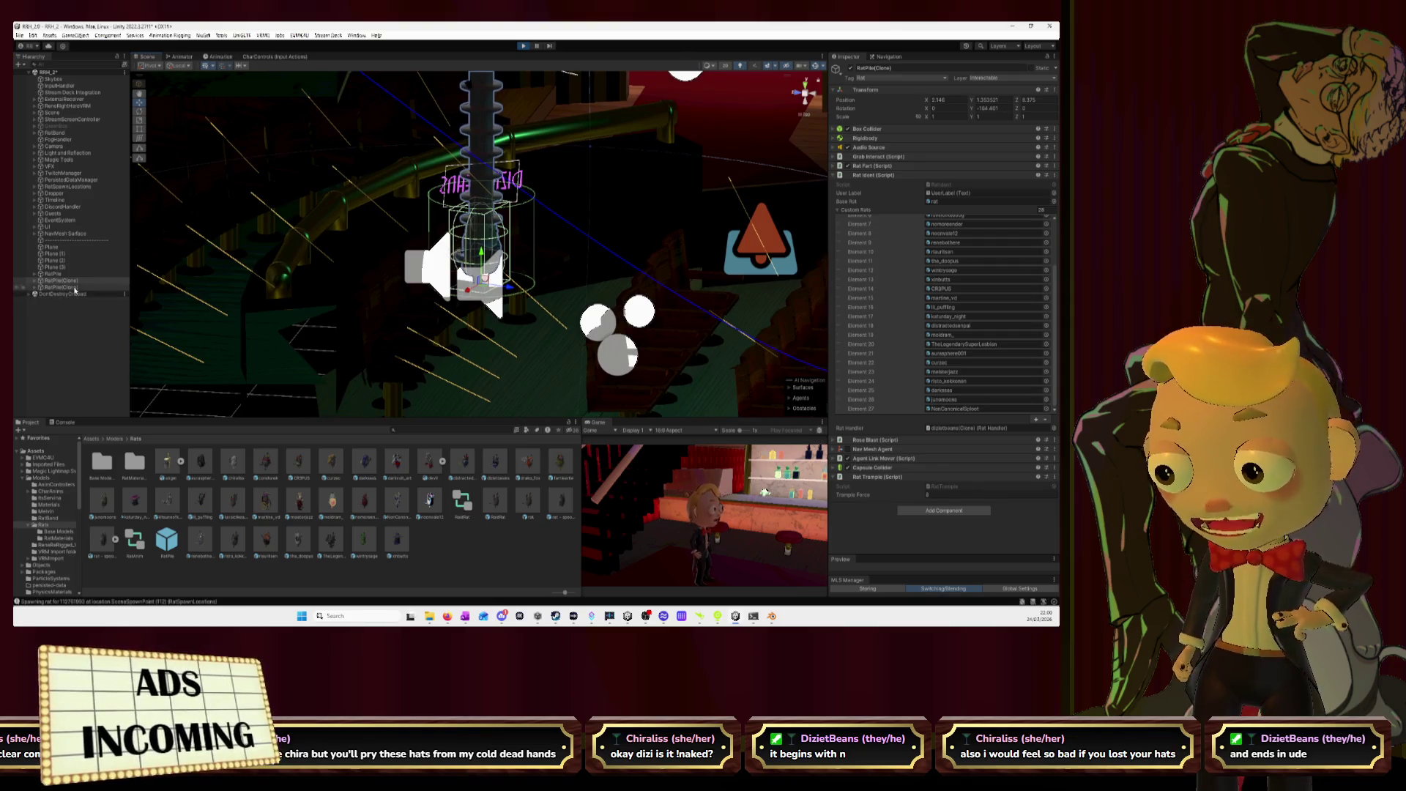
left_click(74, 287)
key("f")
mouse_move(398, 284)
left_mouse_down()
mouse_move(541, 303)
mouse_move(494, 283)
mouse_move(449, 302)
left_mouse_up()
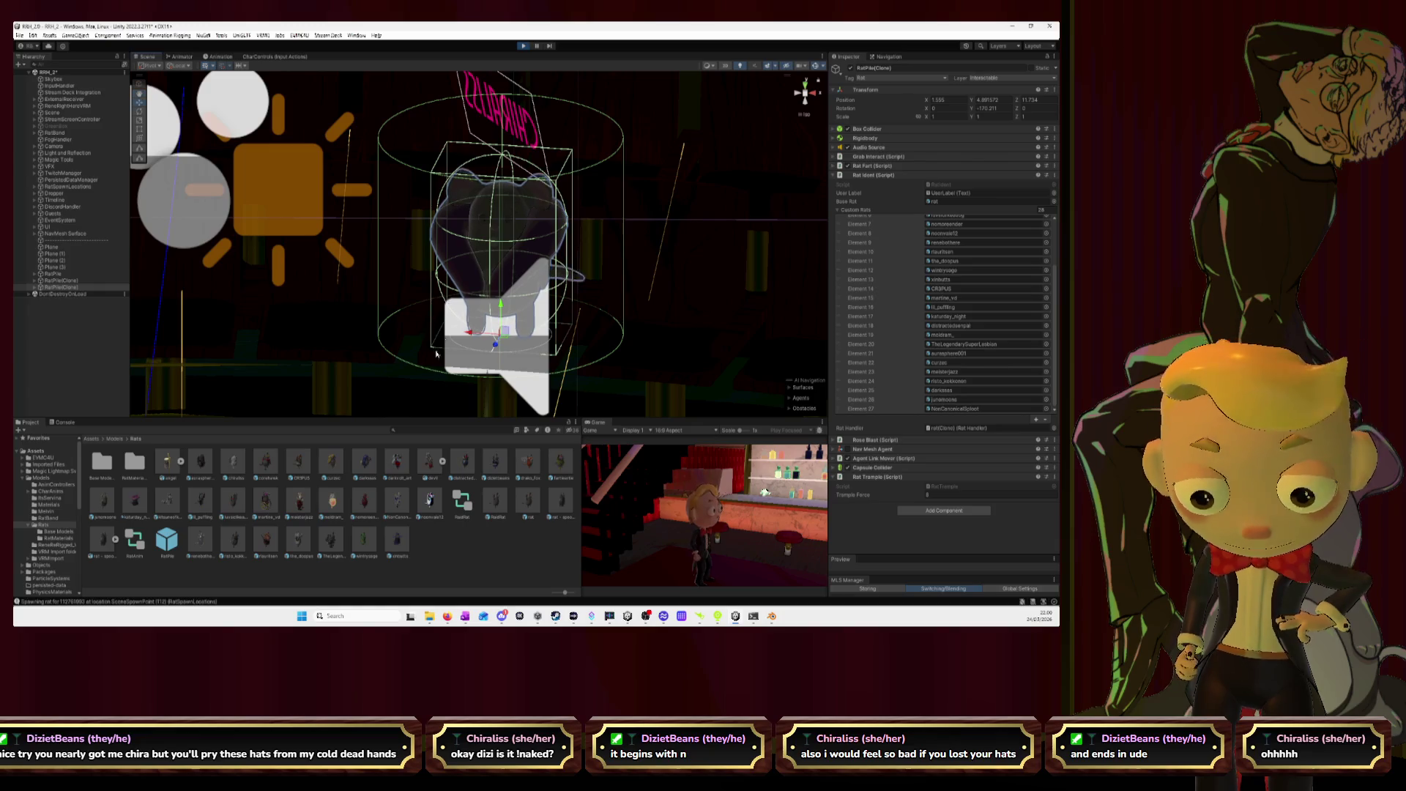
- Review the spawn and accessory-saved log messages in the Console, then stop play mode
left_click(64, 424)
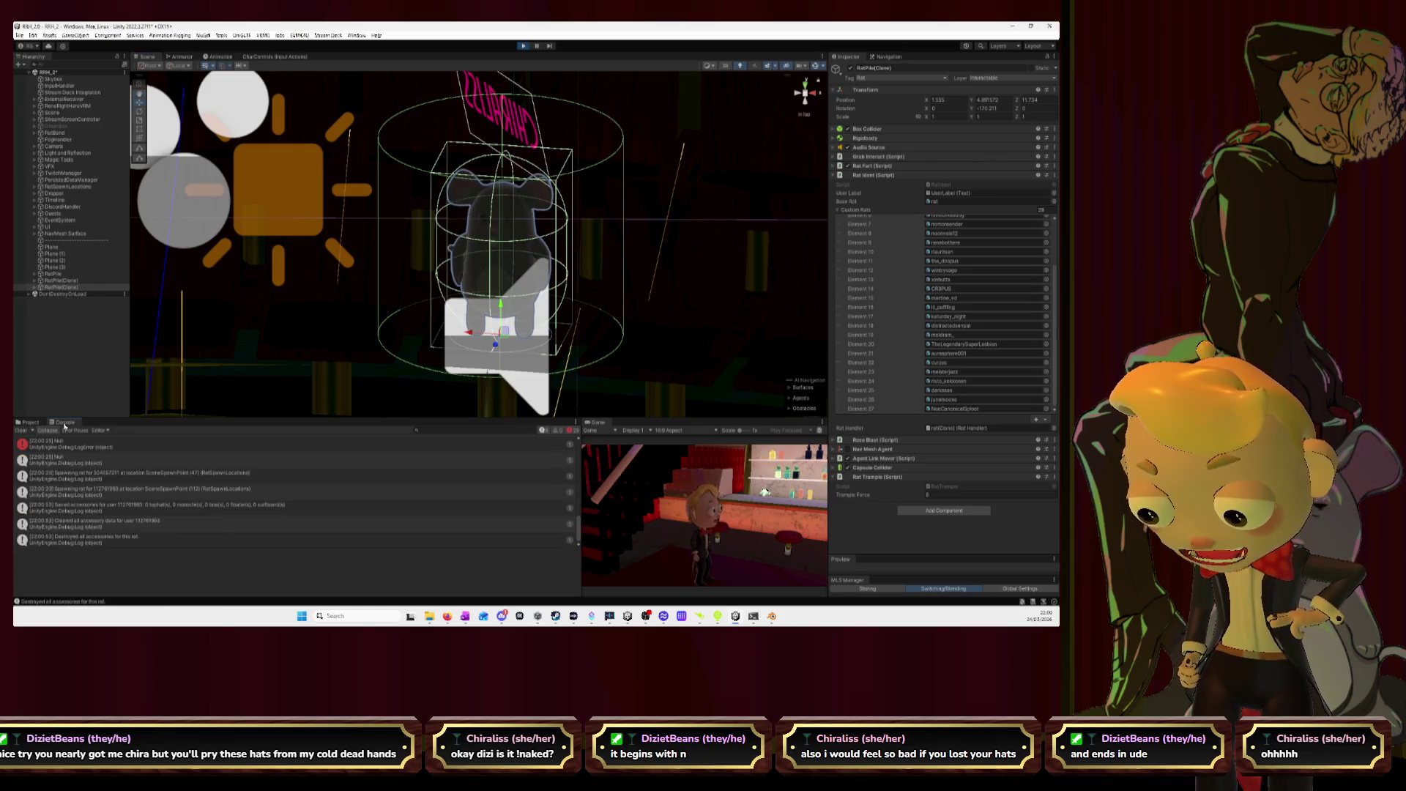
scroll(176, 504, "down", 1)
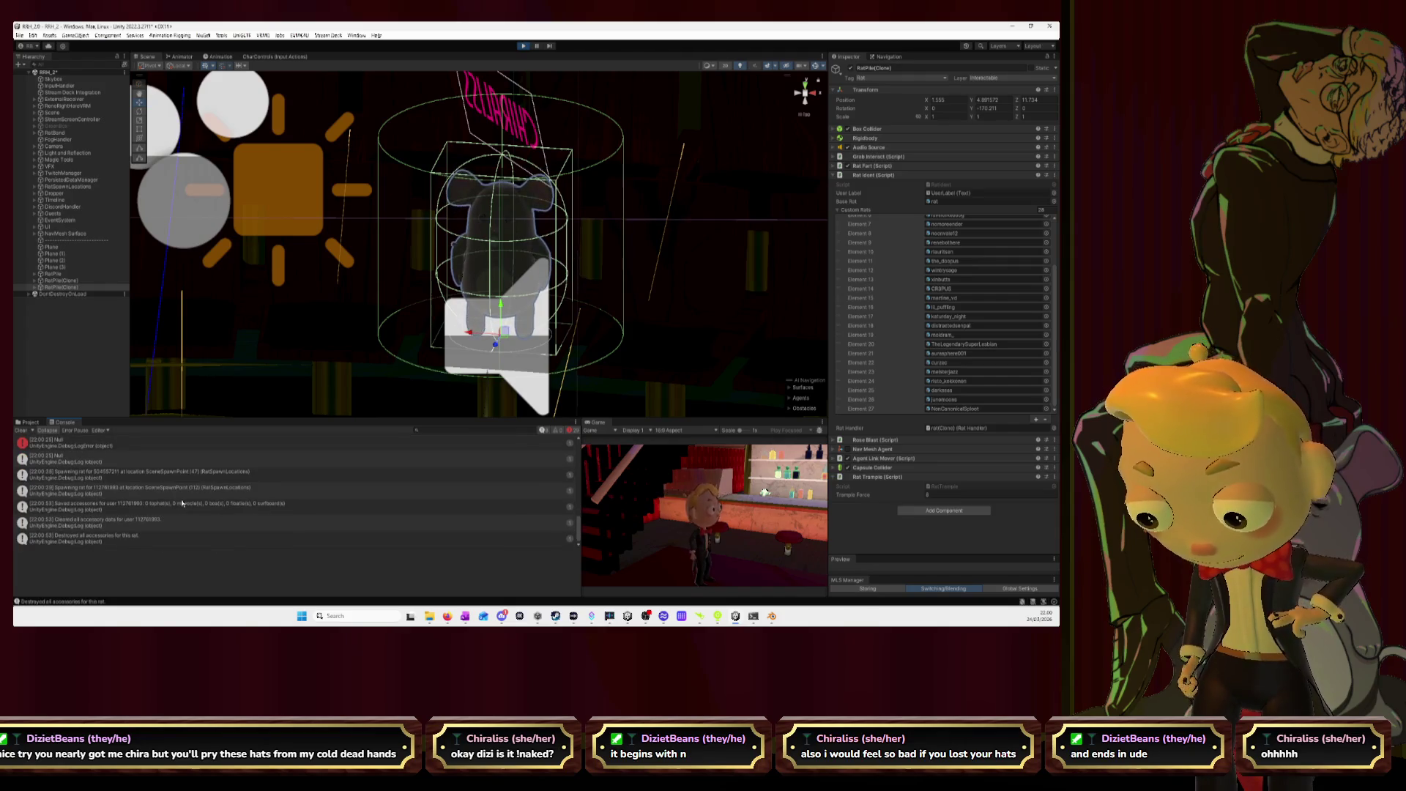
left_click(524, 46)
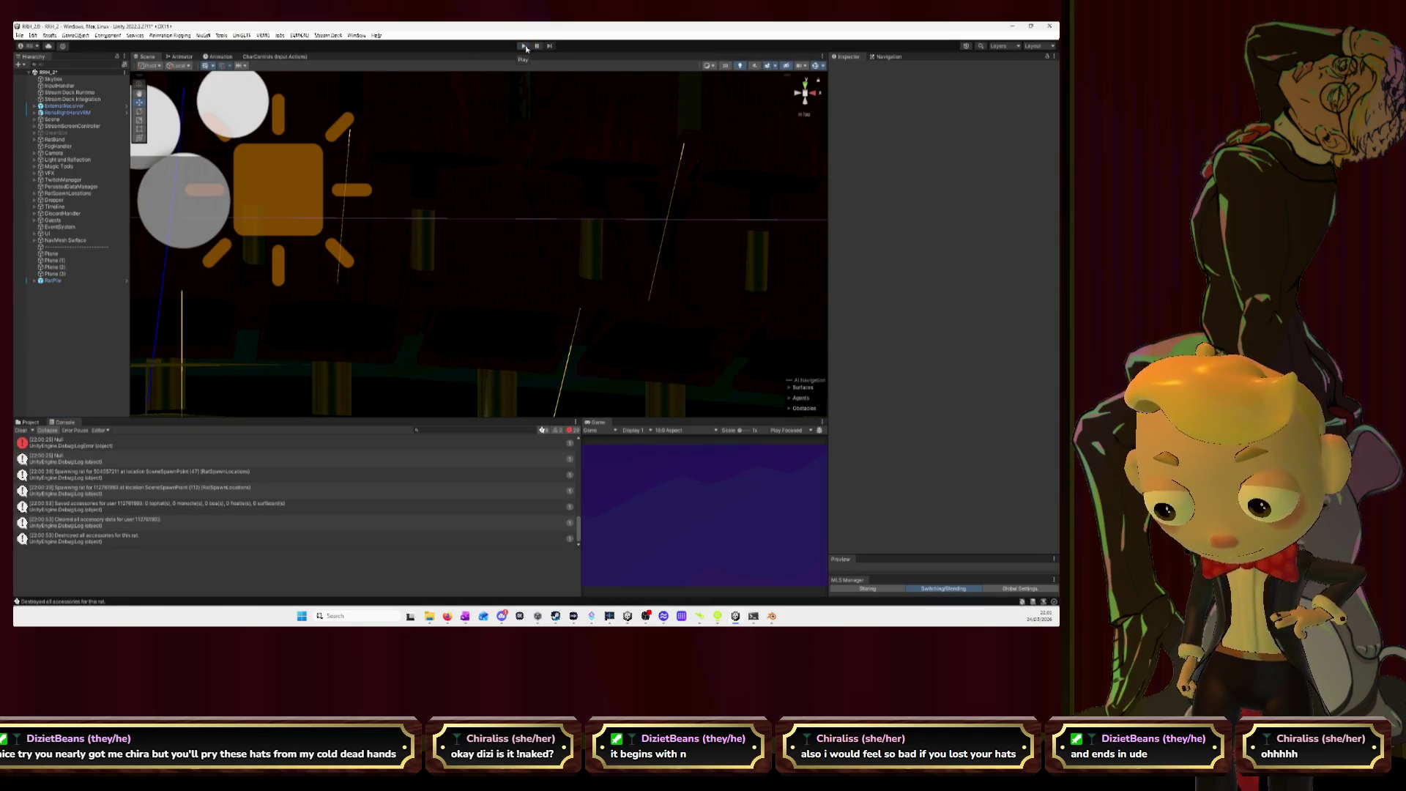
- Select the RatPile prefab asset and remove RatPile from the scene
left_click(27, 423)
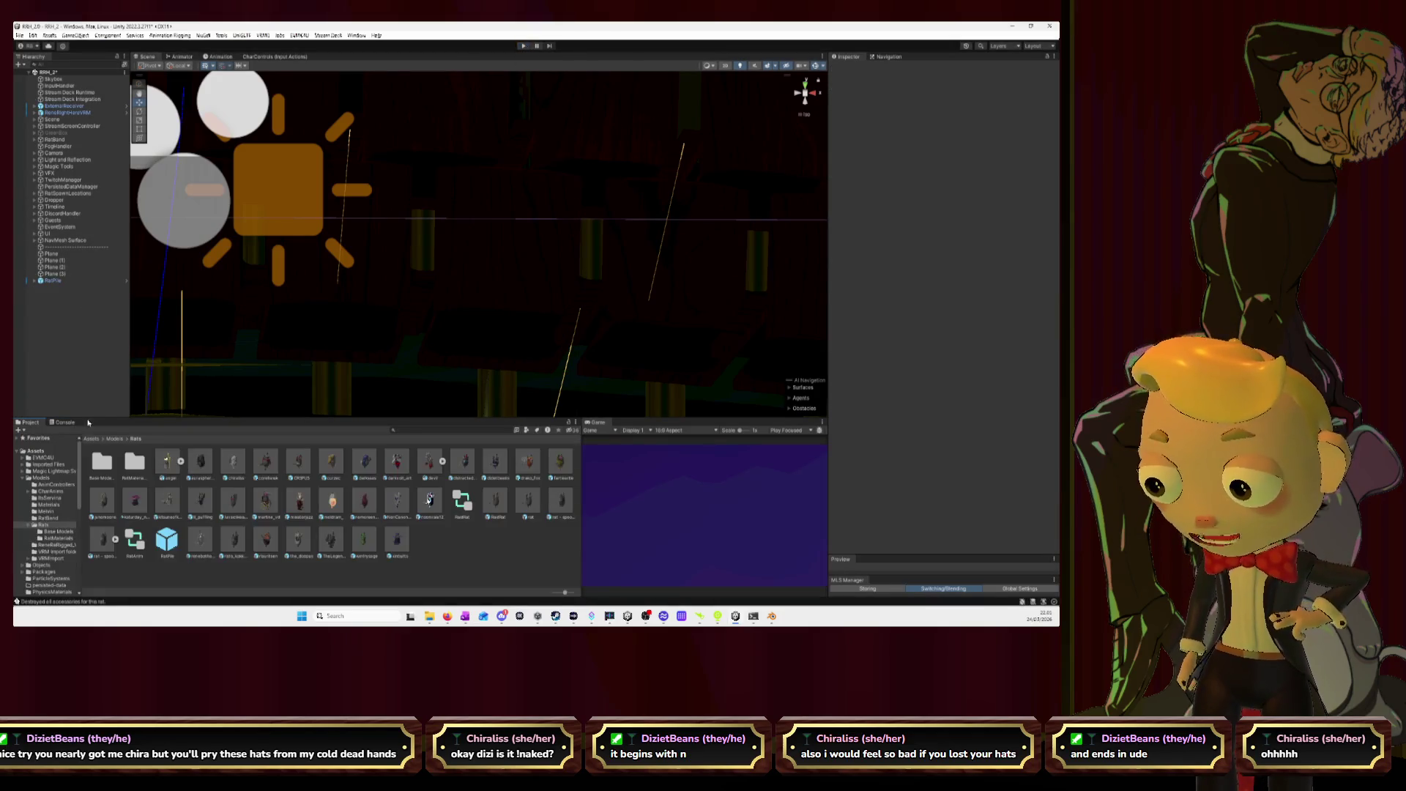
left_click(173, 542)
left_click_drag(43, 280, 50, 283)
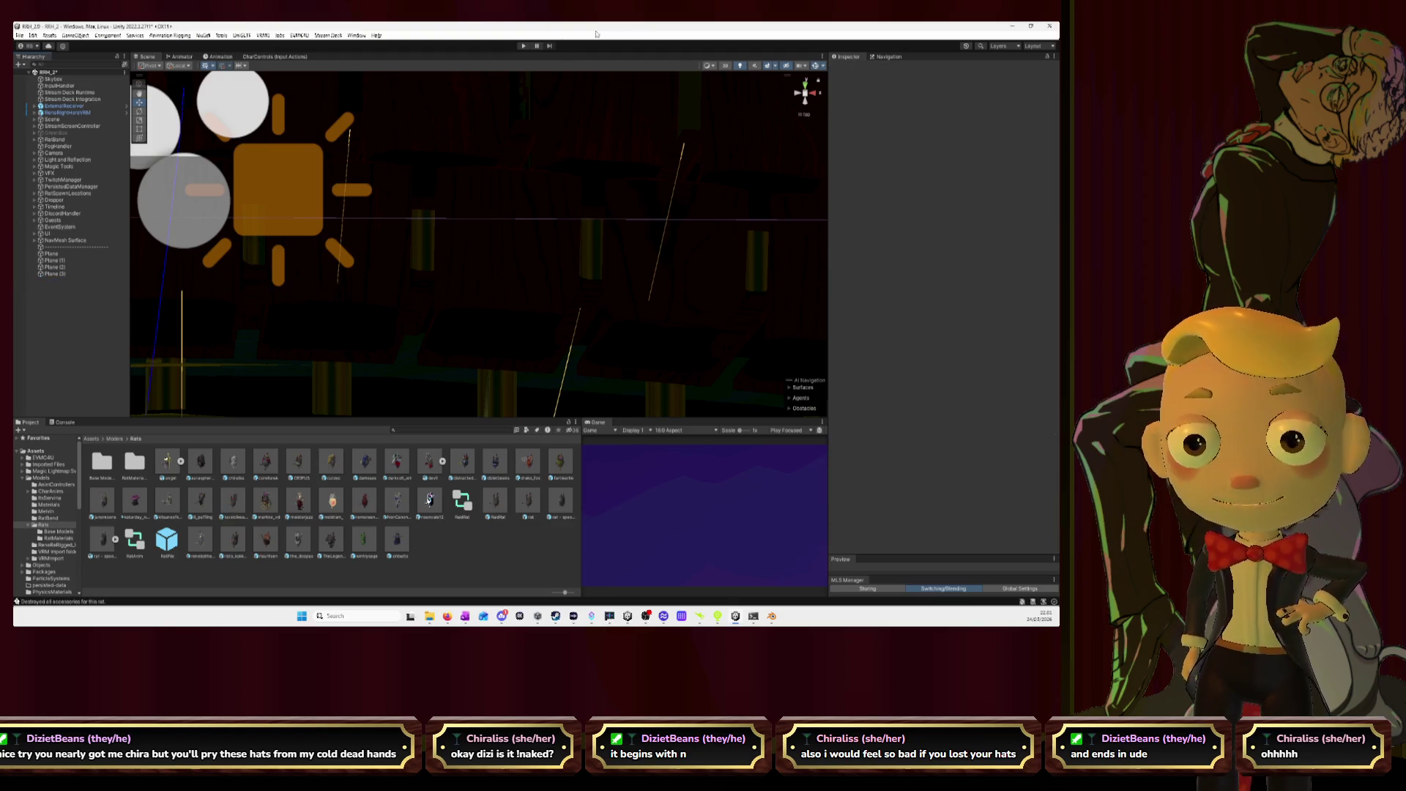
- Rerun play mode, frame and orbit a spawned RatPile clone near the bar, then stop
left_click(523, 46)
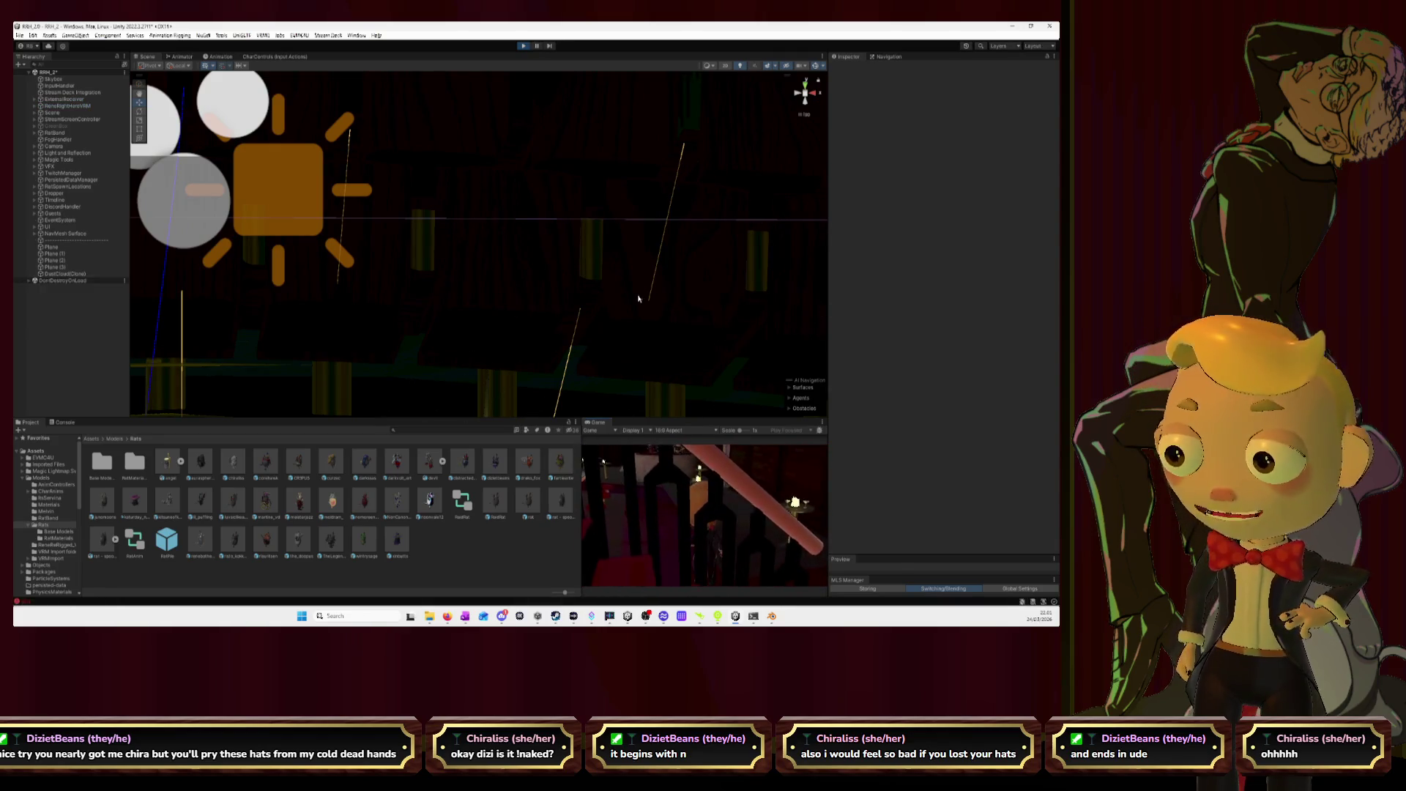
scroll(387, 304, "down", 2)
scroll(387, 305, "down", 3)
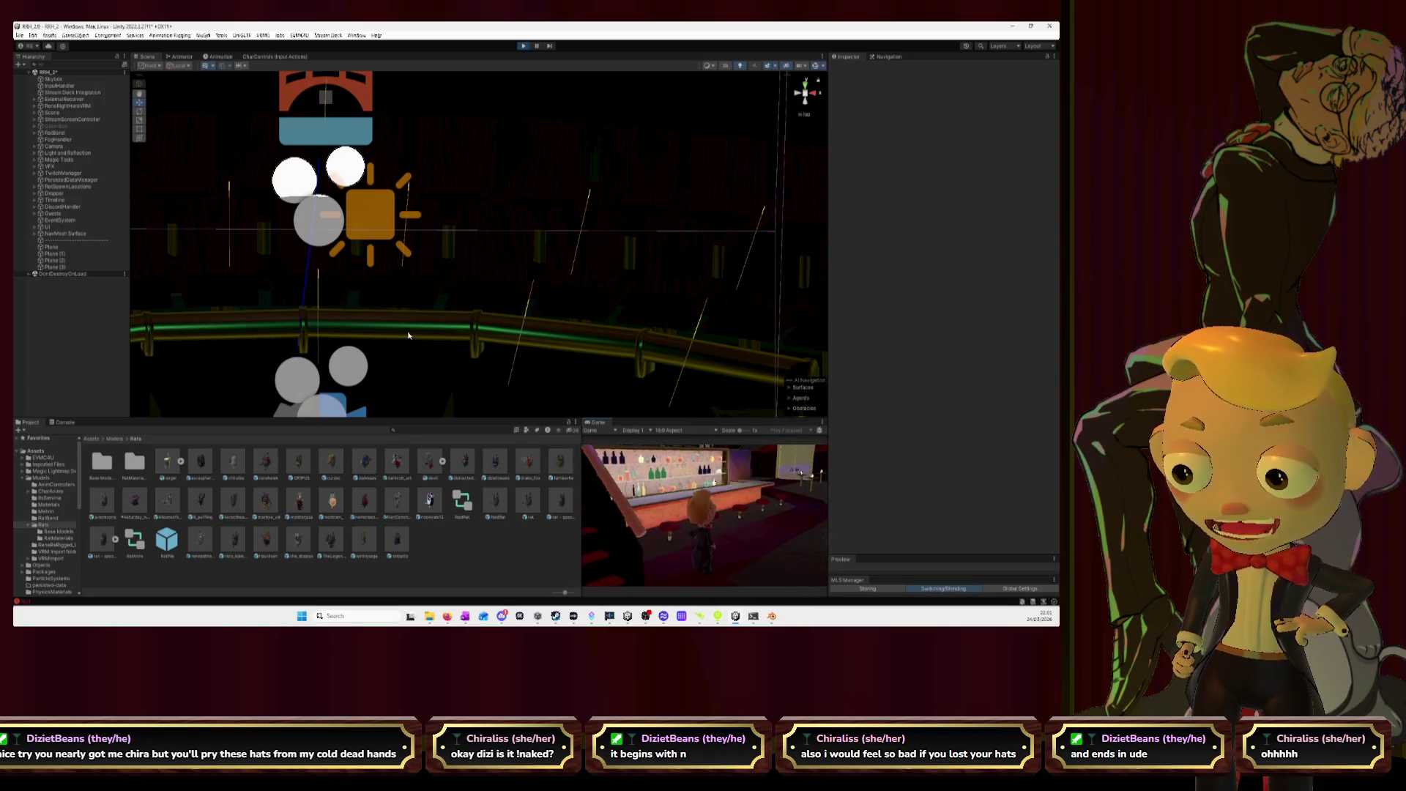
scroll(439, 315, "down", 6)
scroll(410, 337, "down", 5)
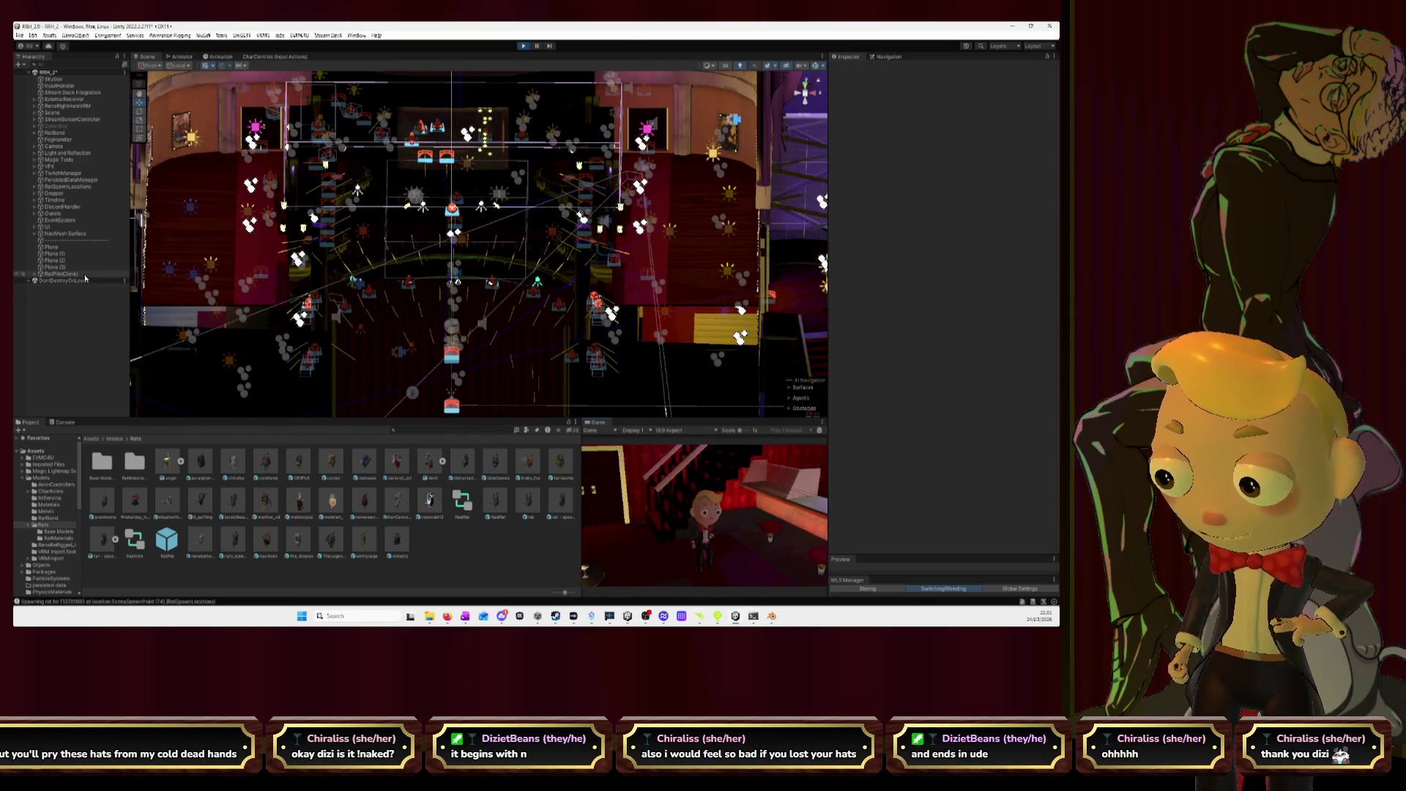
double_click(62, 273)
mouse_move(551, 289)
left_mouse_down()
mouse_move(600, 254)
mouse_move(577, 228)
left_mouse_up()
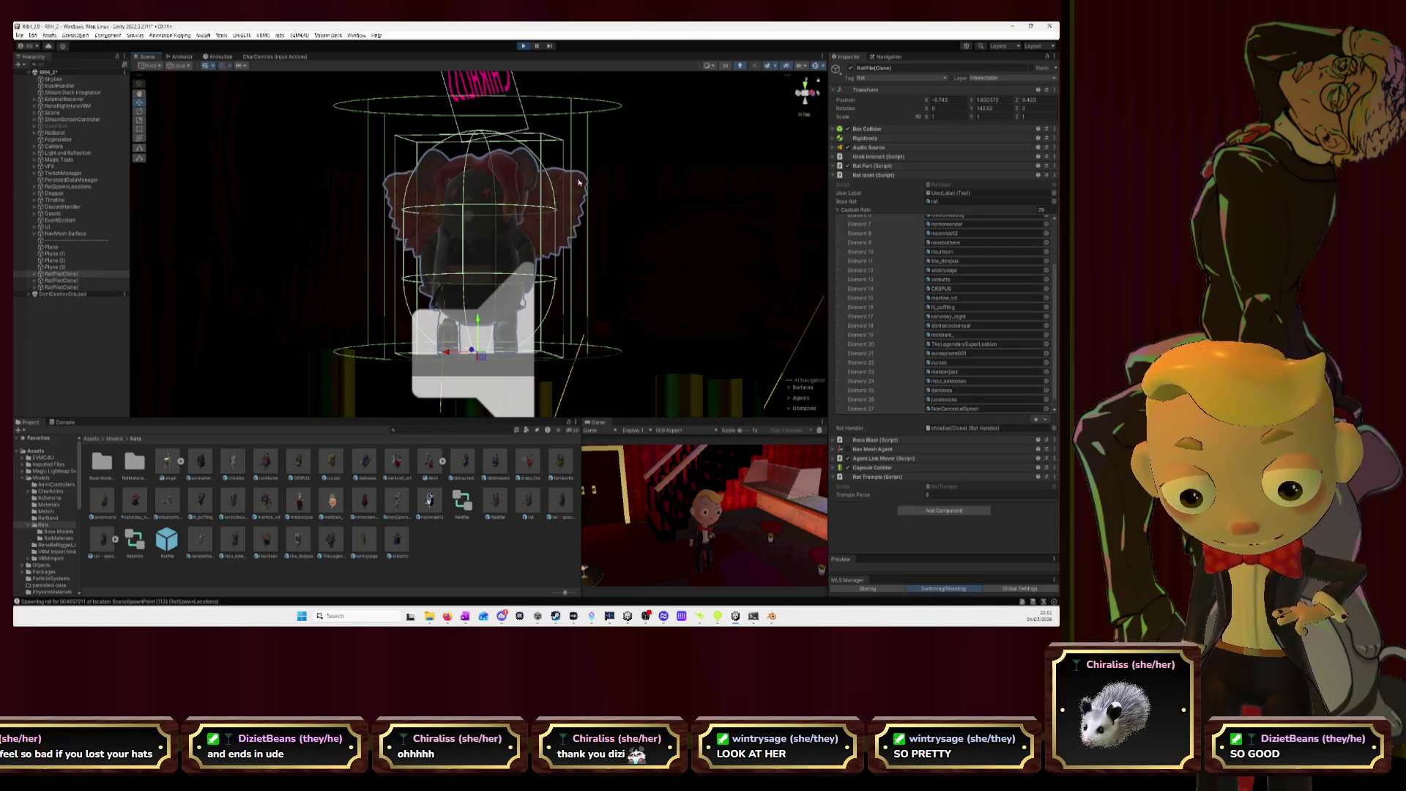
left_click(524, 46)
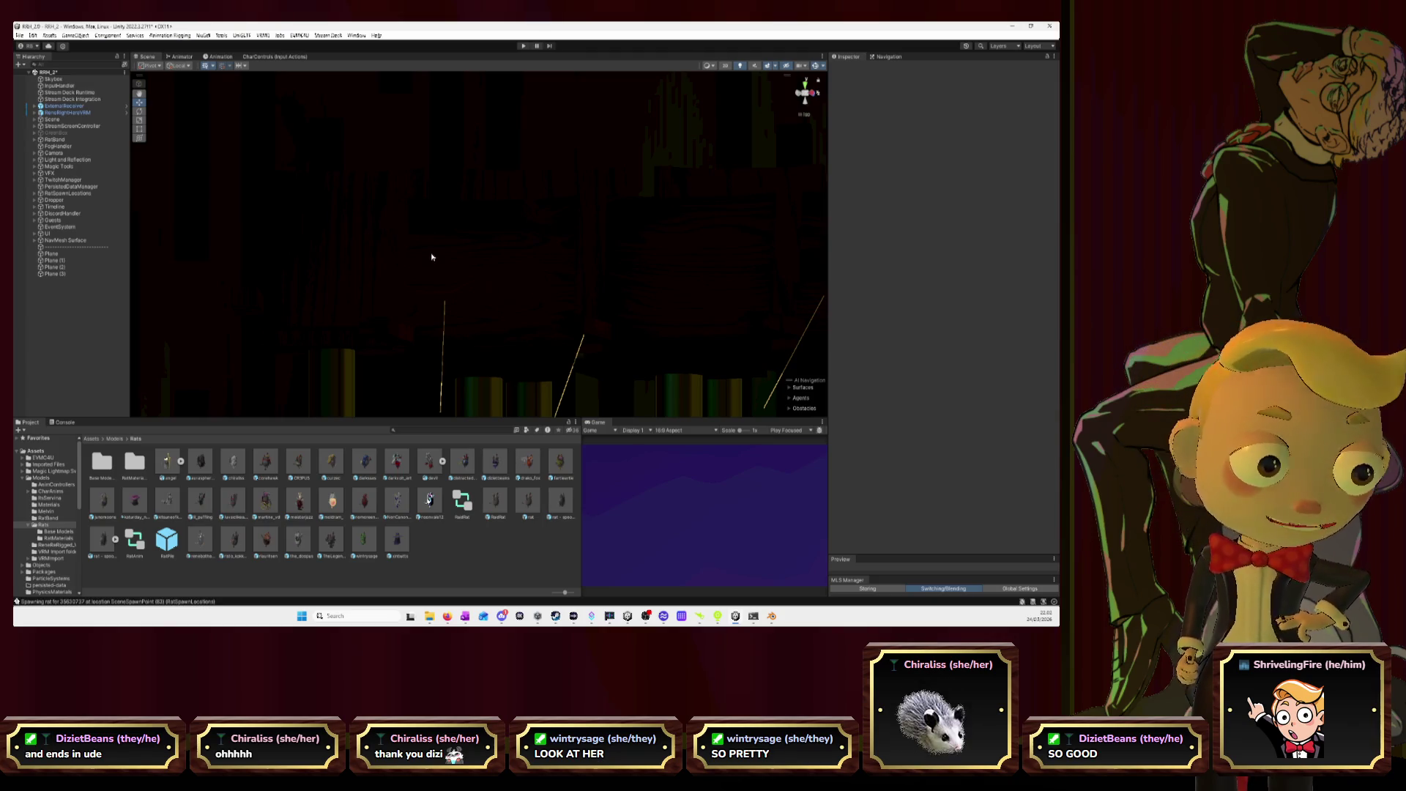
left_click(20, 35)
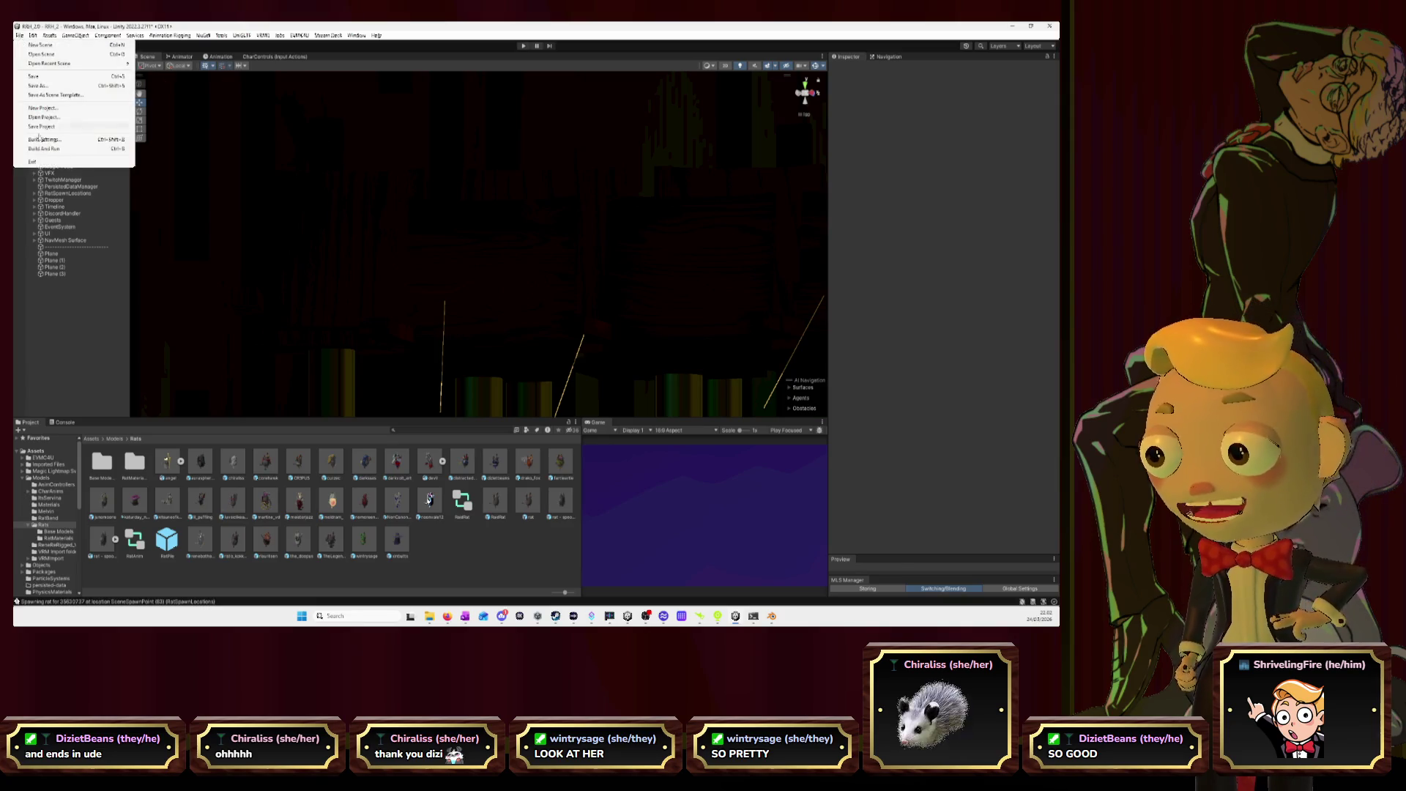
- Run File > Build And Run, saving the modified scene when prompted
left_click(40, 162)
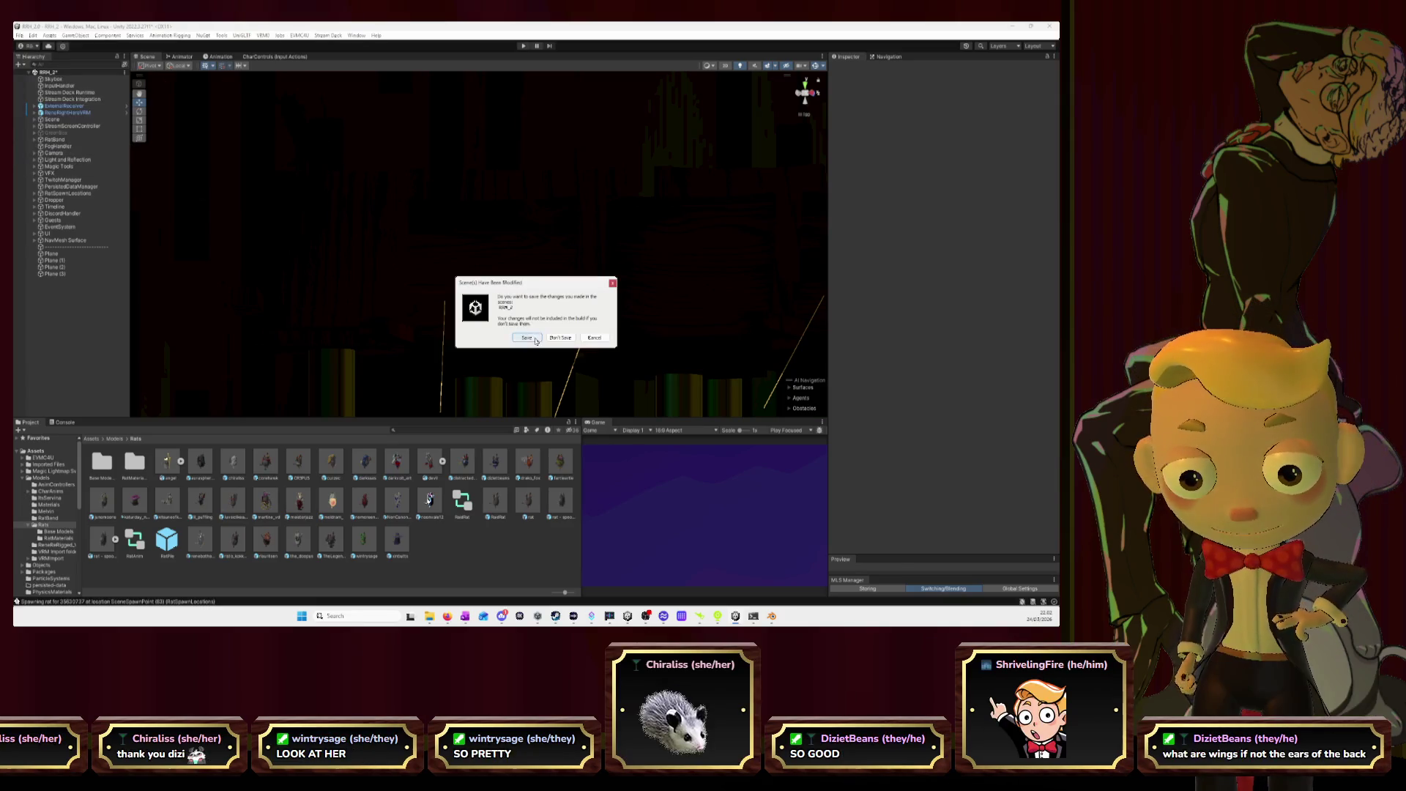
left_click(534, 338)
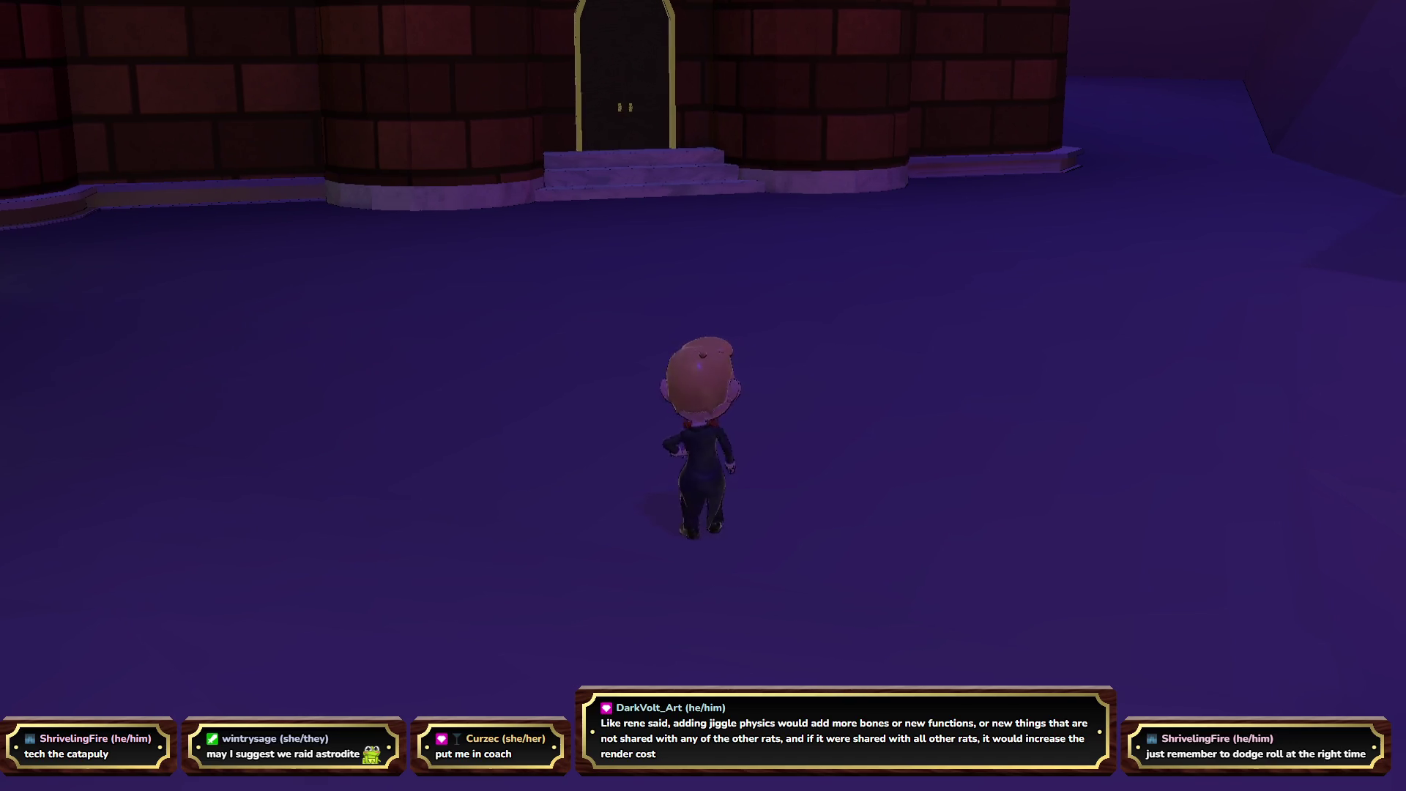
- Turn the rat toward the camera with S, then walk it to the tower door with W
key("s")
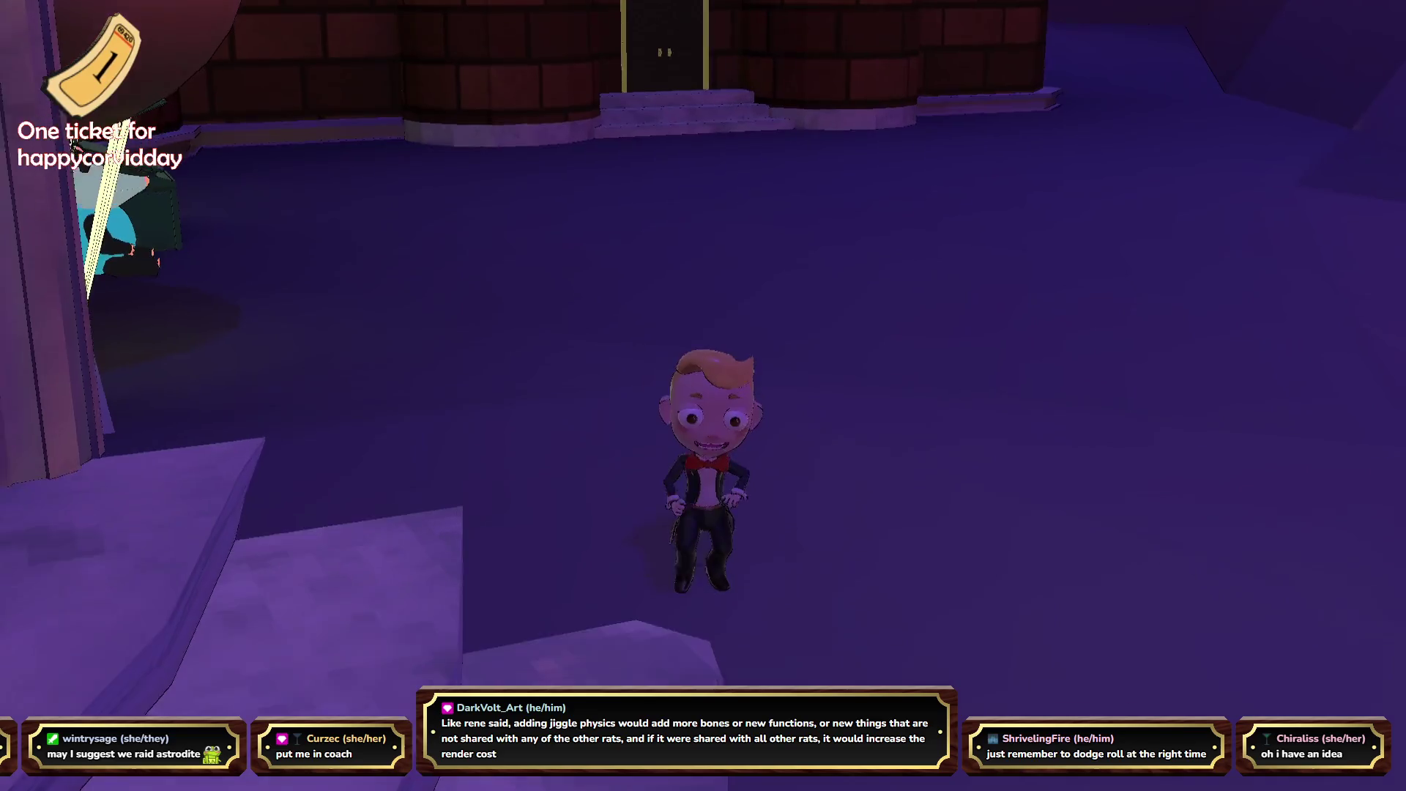
key("w")
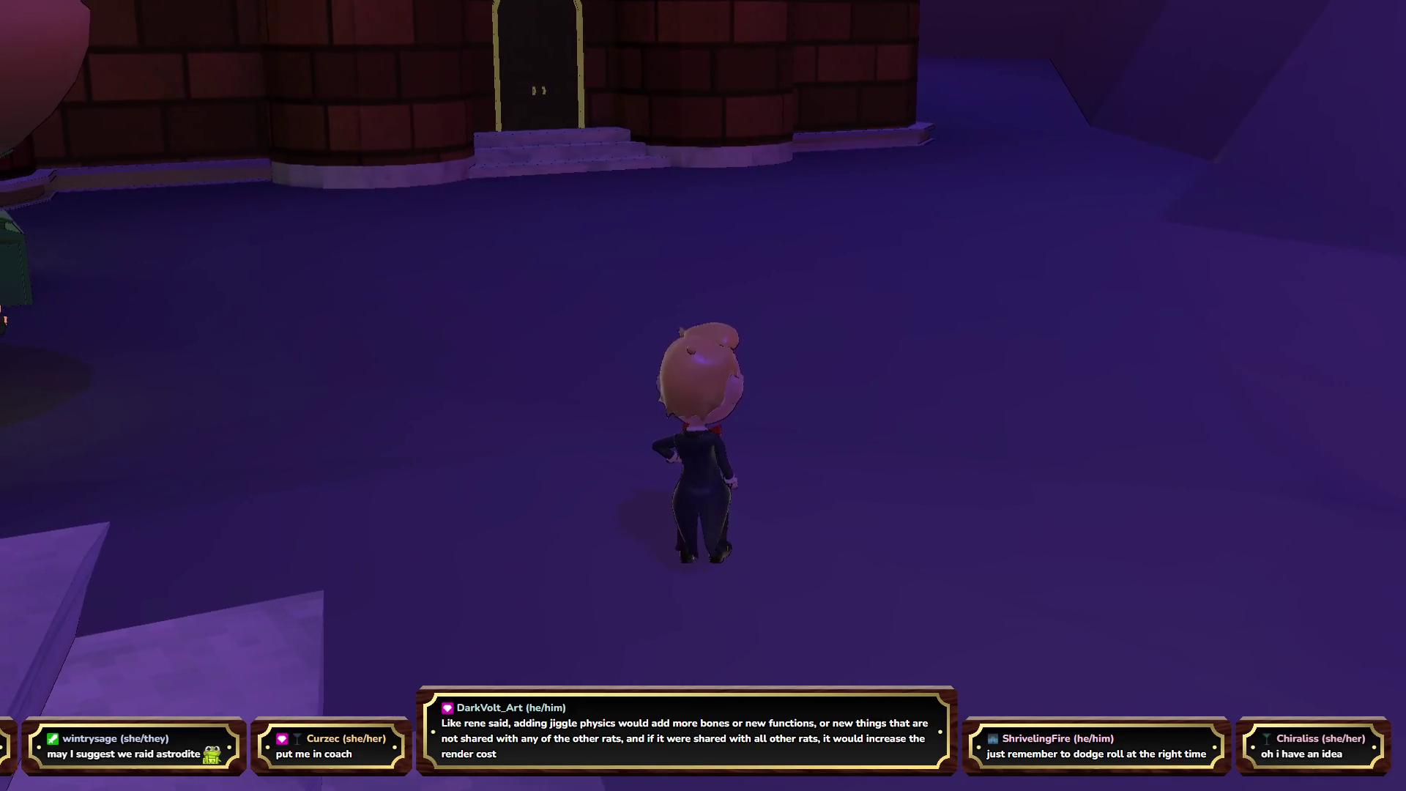